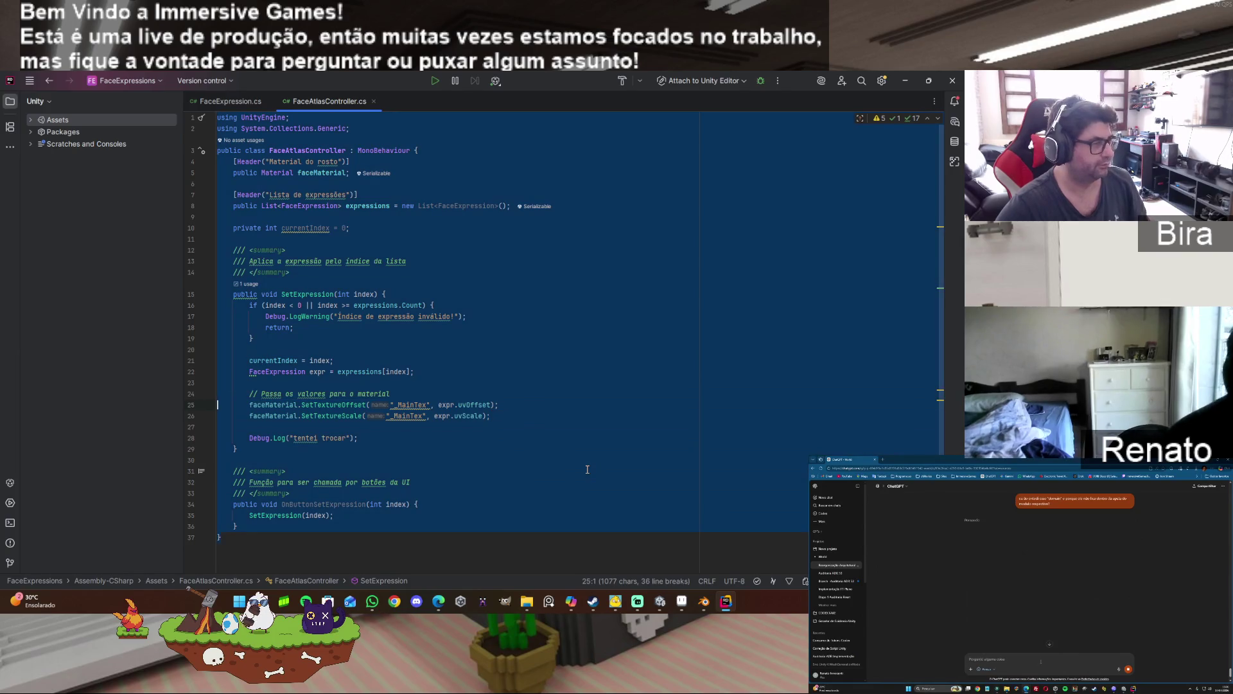
- Paste the updated controller code and remove the duplicated FaceExpression class and blank lines
text(using UnityEngine; using System.Collections.Generic;  [System.Serializable] public class FaceExpression {     public string name;     public Vector2 uvOffset;   // Offset da célula no atlas     public Vector2 uvScale;    // Tamanho da célula (ex.: 0.25,0.25 se for 4x4) }  public class FaceAtlasController : MonoBehaviour {     [Header("Material do rosto")]     public Material faceMaterial;      [Header("Lista de expressões")]     public List<FaceExpression> expressions = new List<FaceExpression>();      private int currentIndex = 0;      public void SetExpression(int index) {         if (index < 0 || index >= expressions.Count) {             Debug.LogWarning("Índice inválido!");             return;         }          currentIndex = index;         FaceExpression expr = expressions[index];          // Passa os valores para o shader         faceMaterial.SetVector("_UVOffset", expr.uvOffset);         faceMaterial.SetVector("_UVScale", expr.uvScale);     }      public void OnButtonSetExpression(int index) {         SetExpression(index);     } })
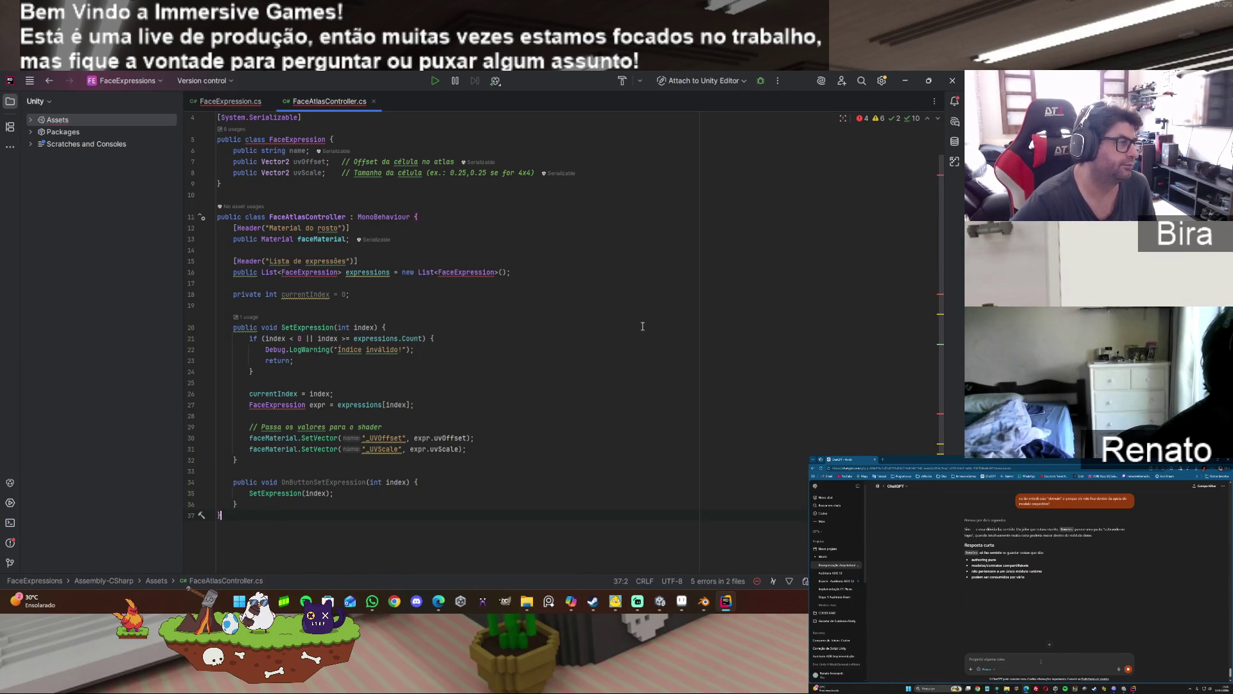
scroll(633, 311, up, 2)
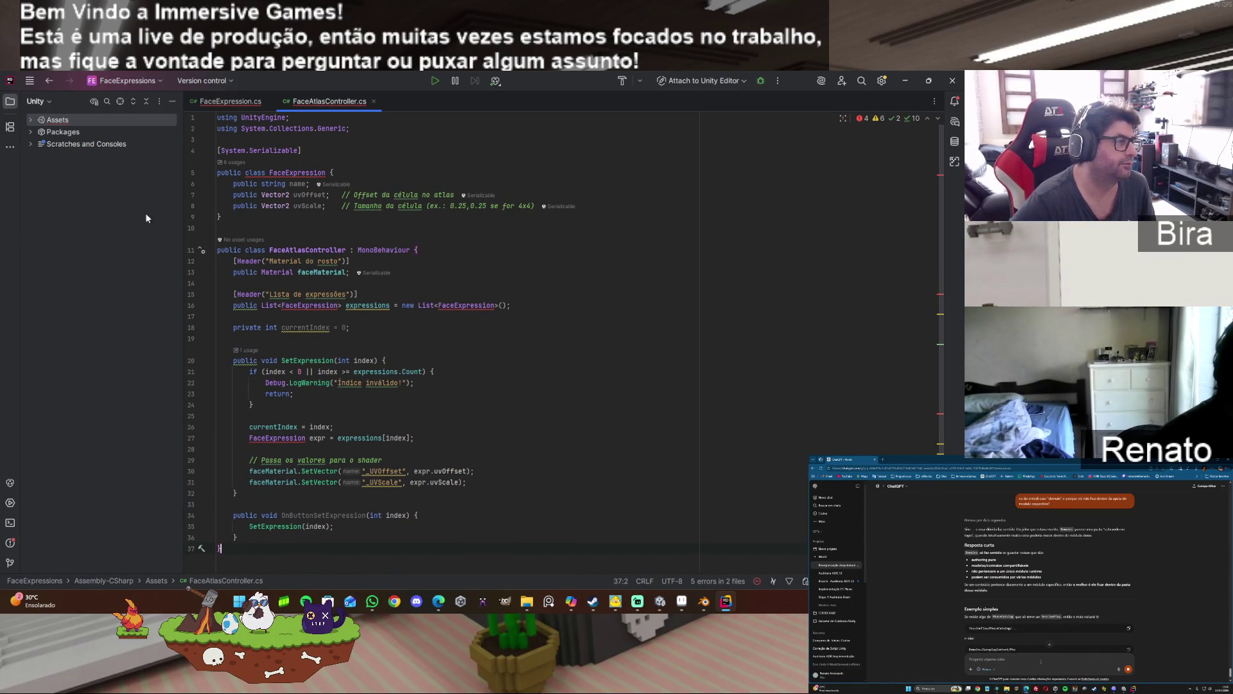
drag(231, 217, 192, 149)
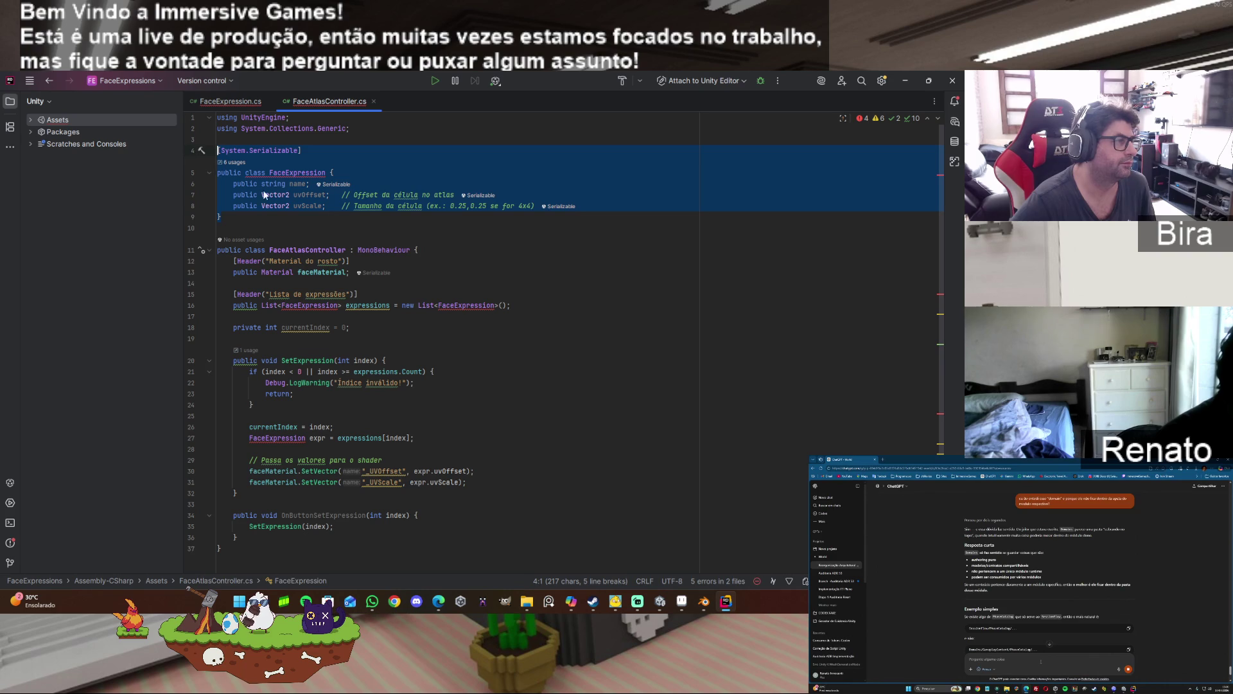
key(ctrl+x)
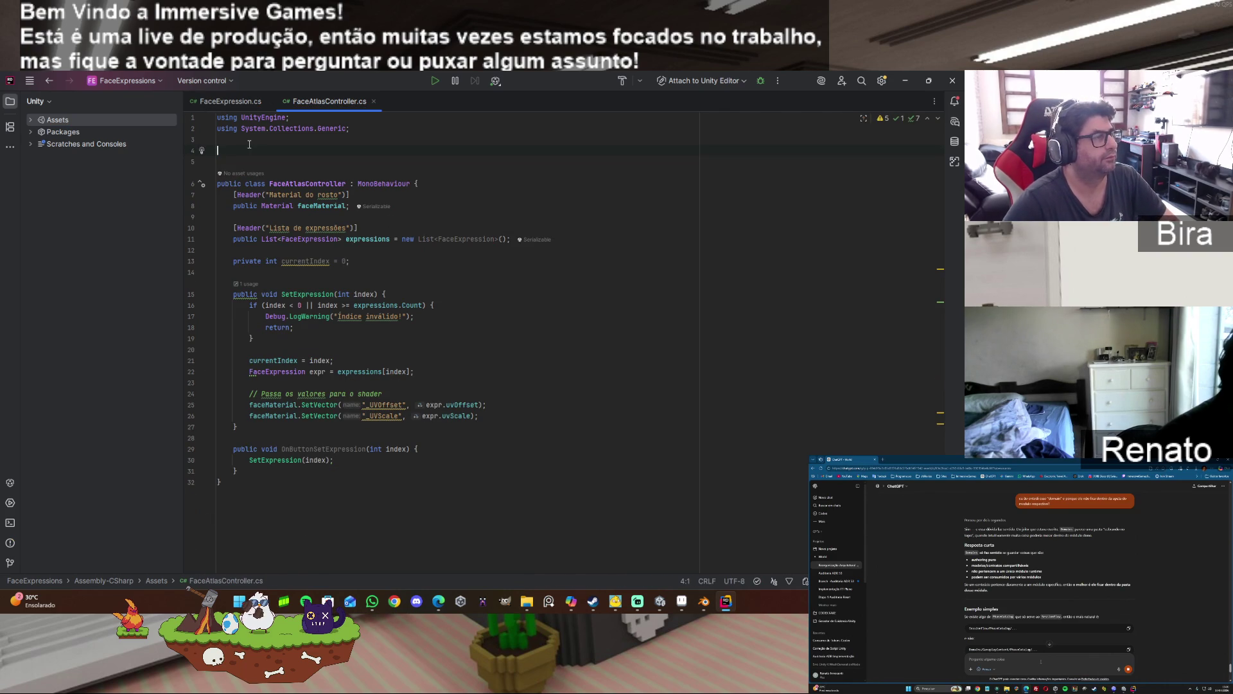
key(Delete)
key(Delete)
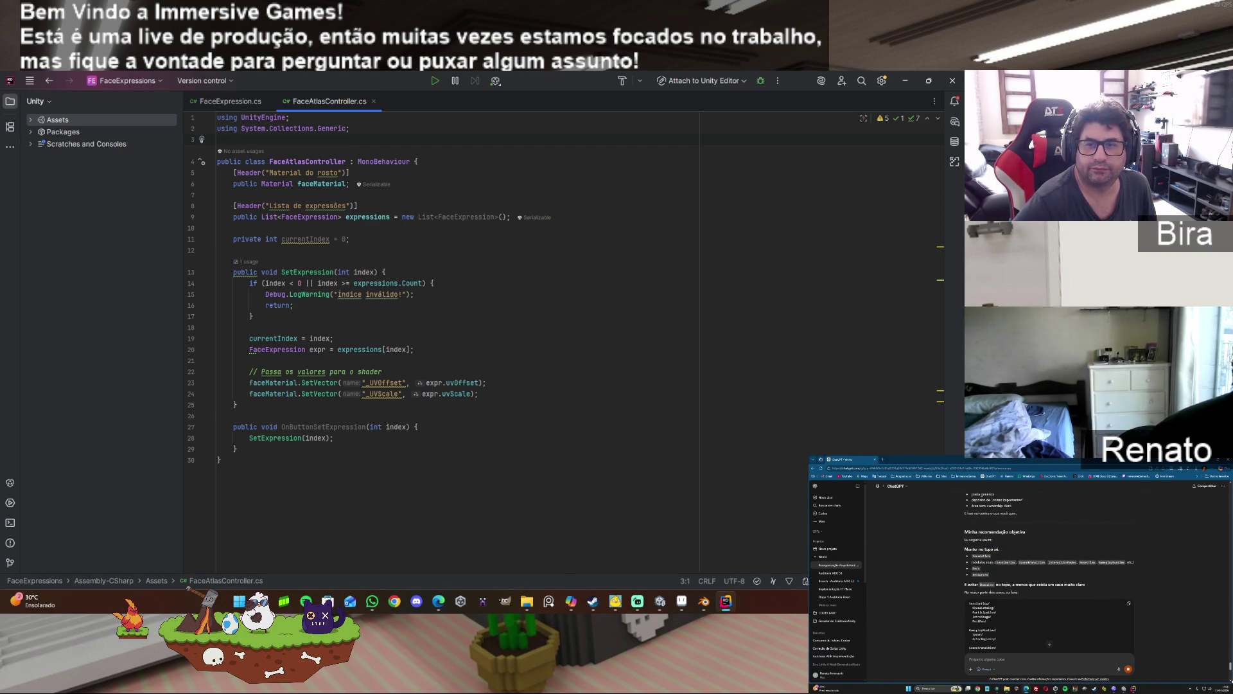
- Switch from Rider back to the Unity Editor
key(alt+Tab)
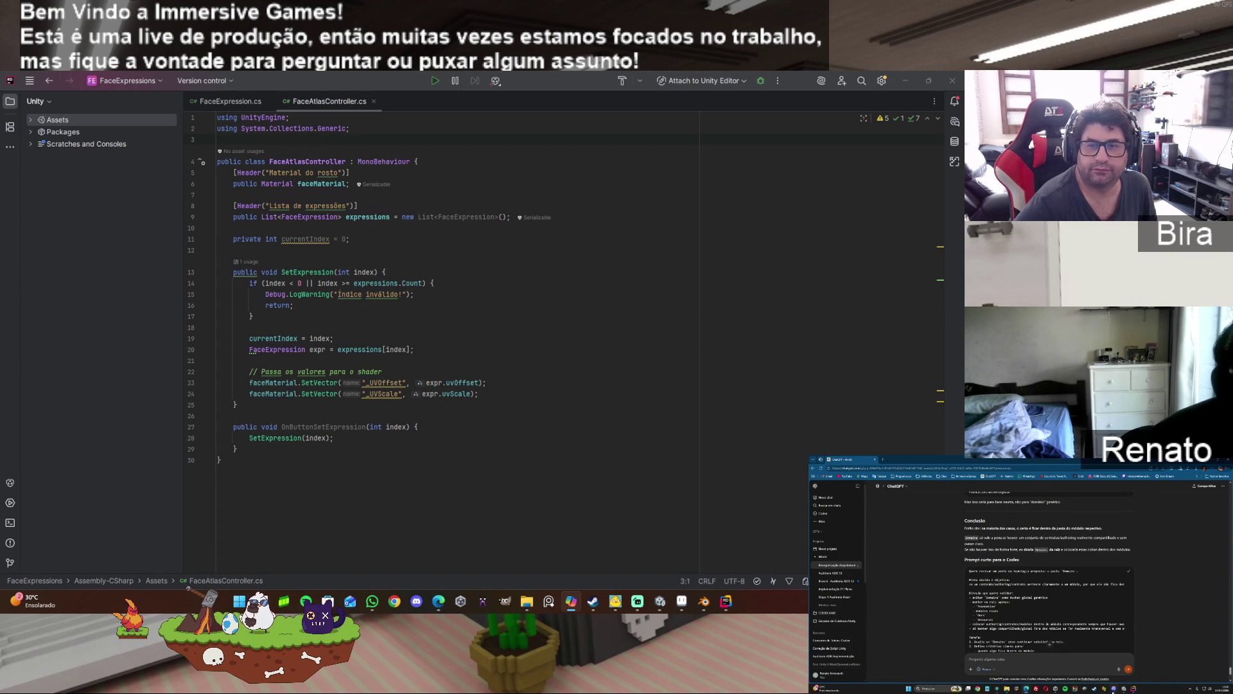
key(alt+Tab)
right_click(1051, 657)
click(1058, 644)
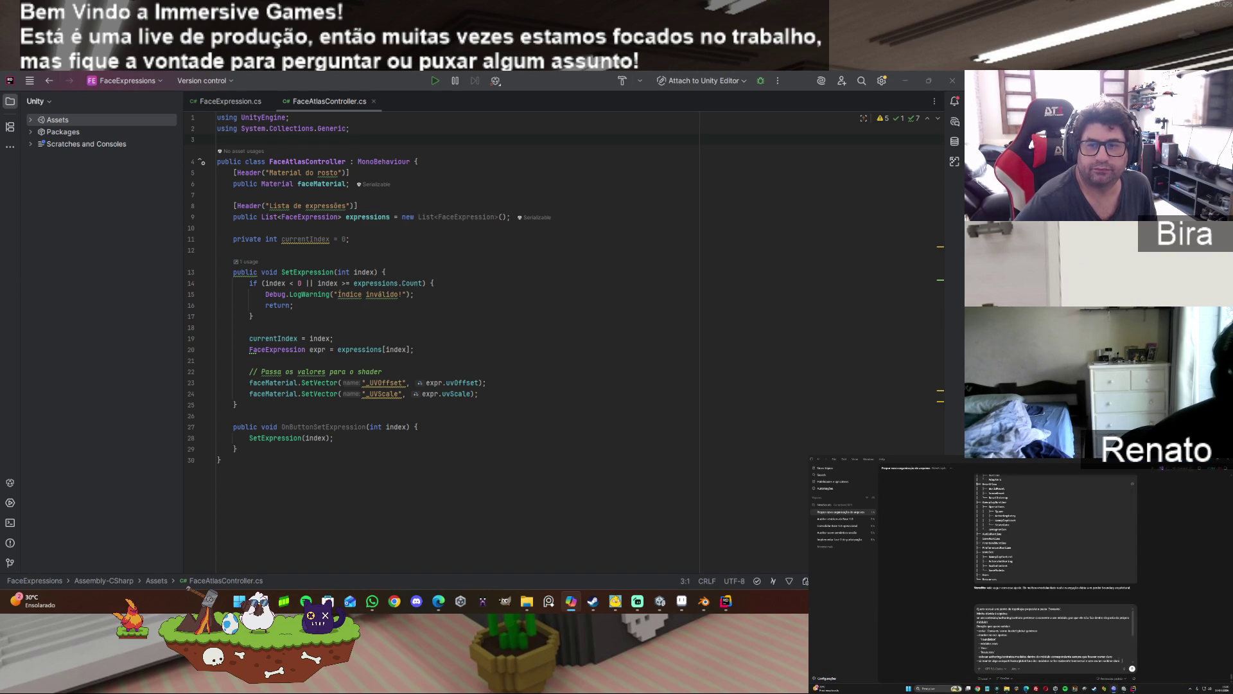
click(1132, 668)
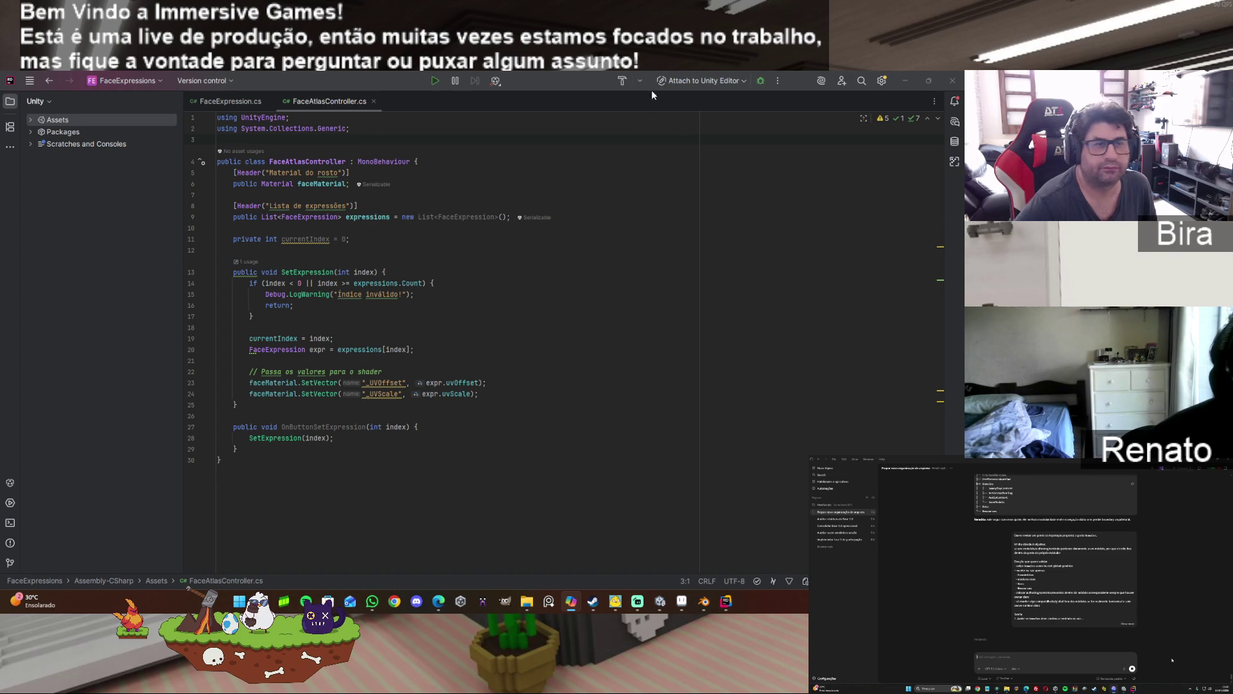
- Set FaceMat's shader to Universal Render Pipeline > 2D > Sprite-Lit-Default
click(911, 76)
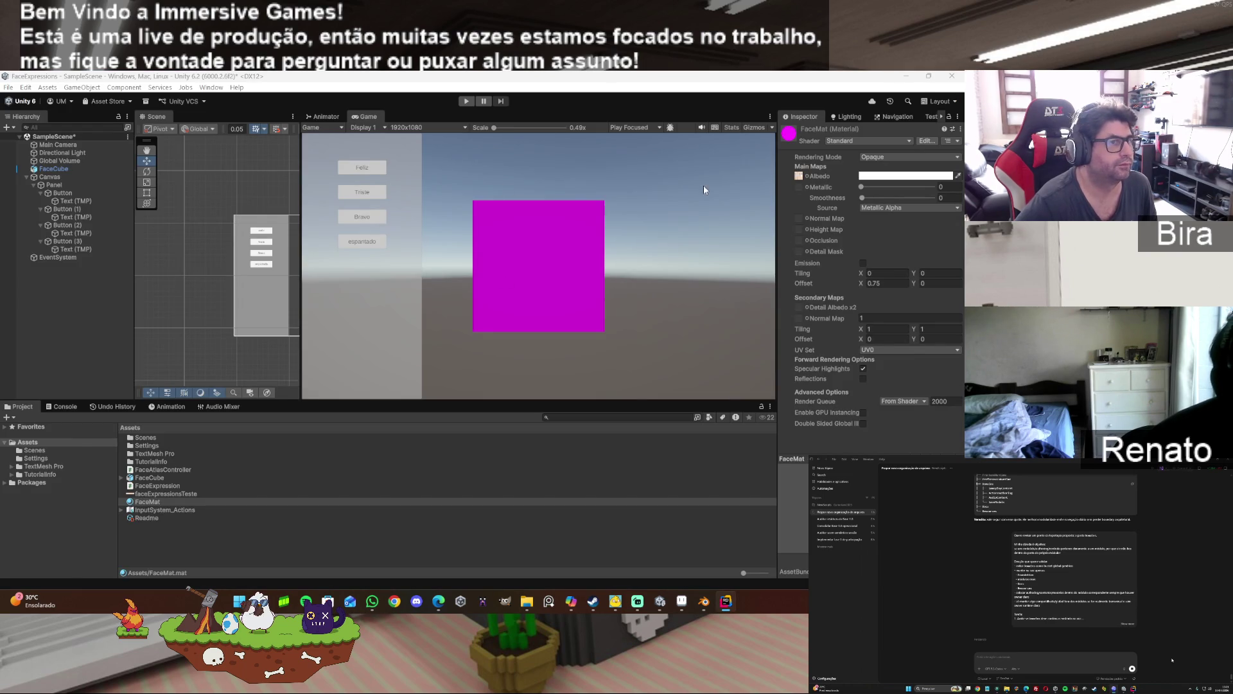
click(861, 139)
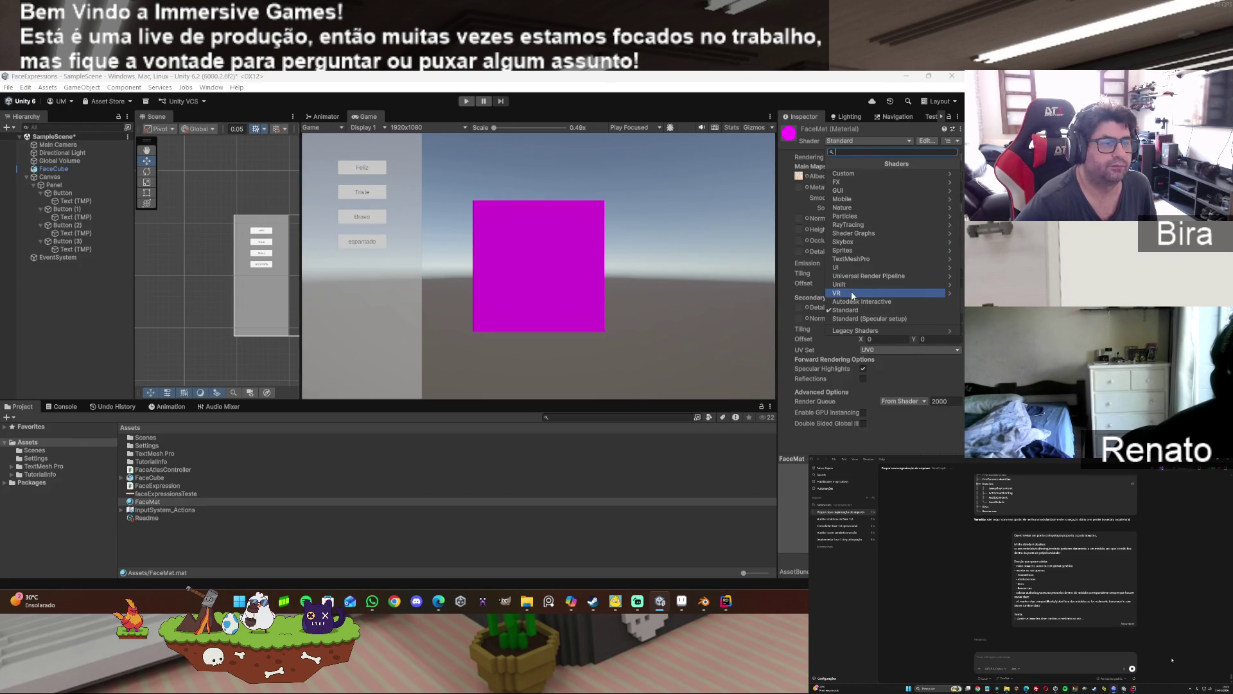
click(864, 275)
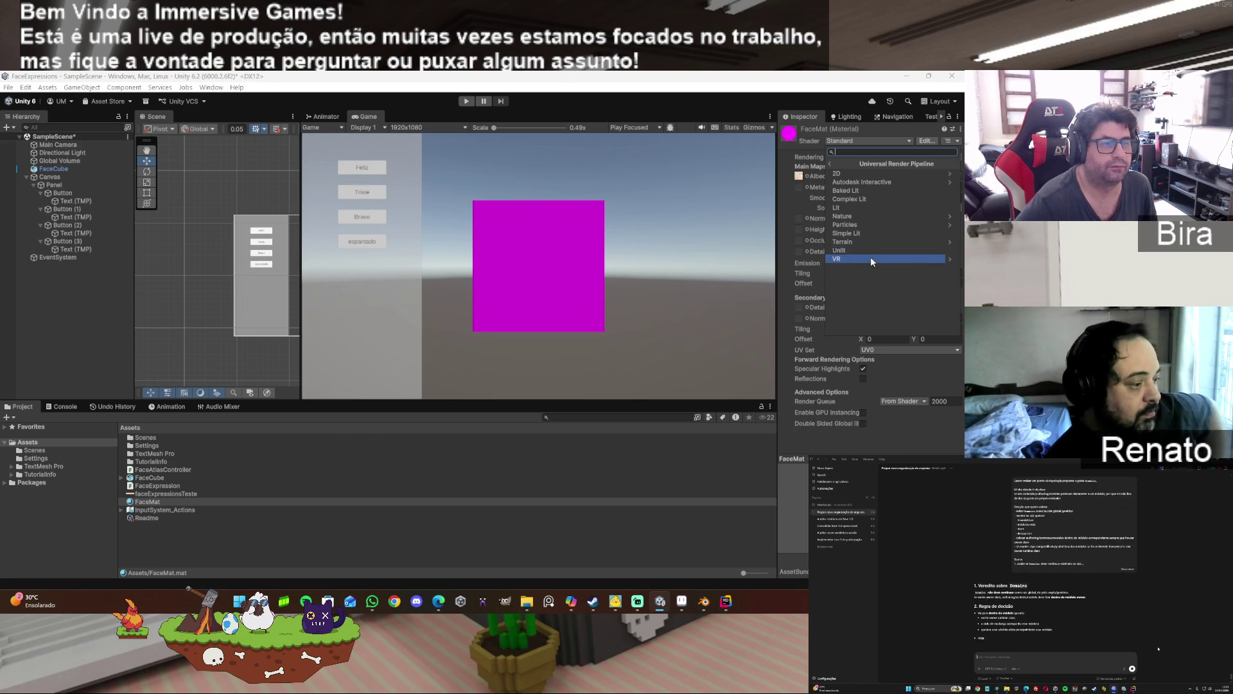
click(850, 175)
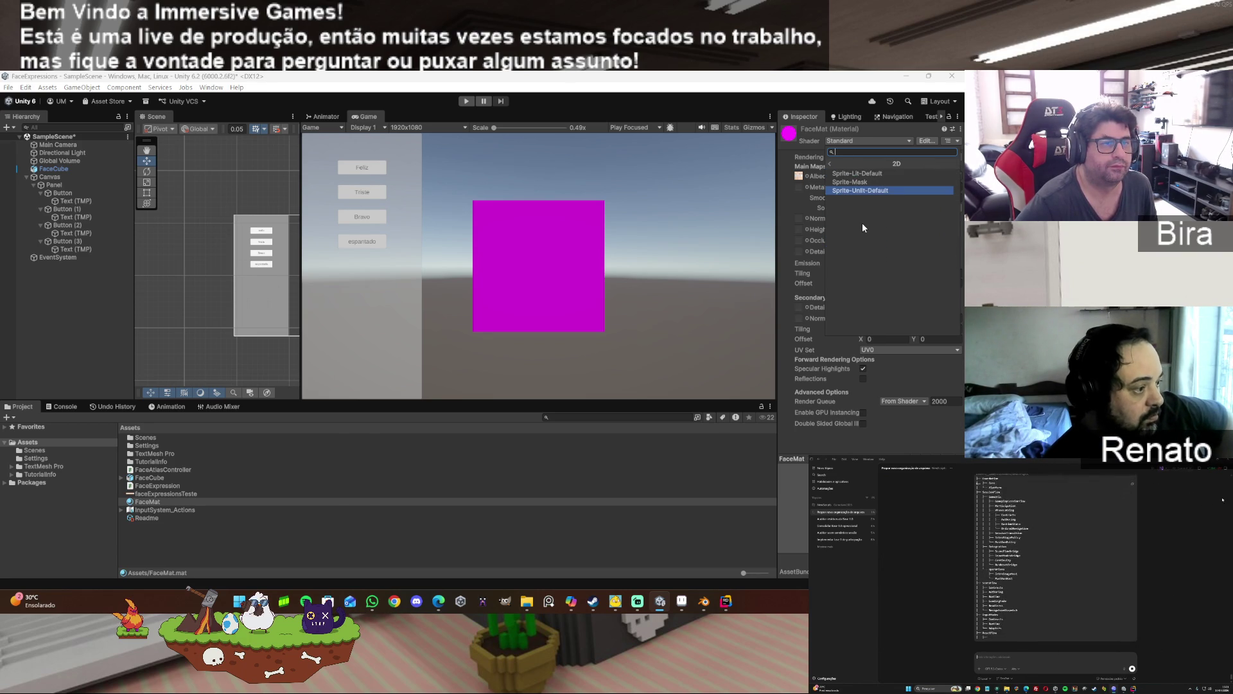
click(873, 172)
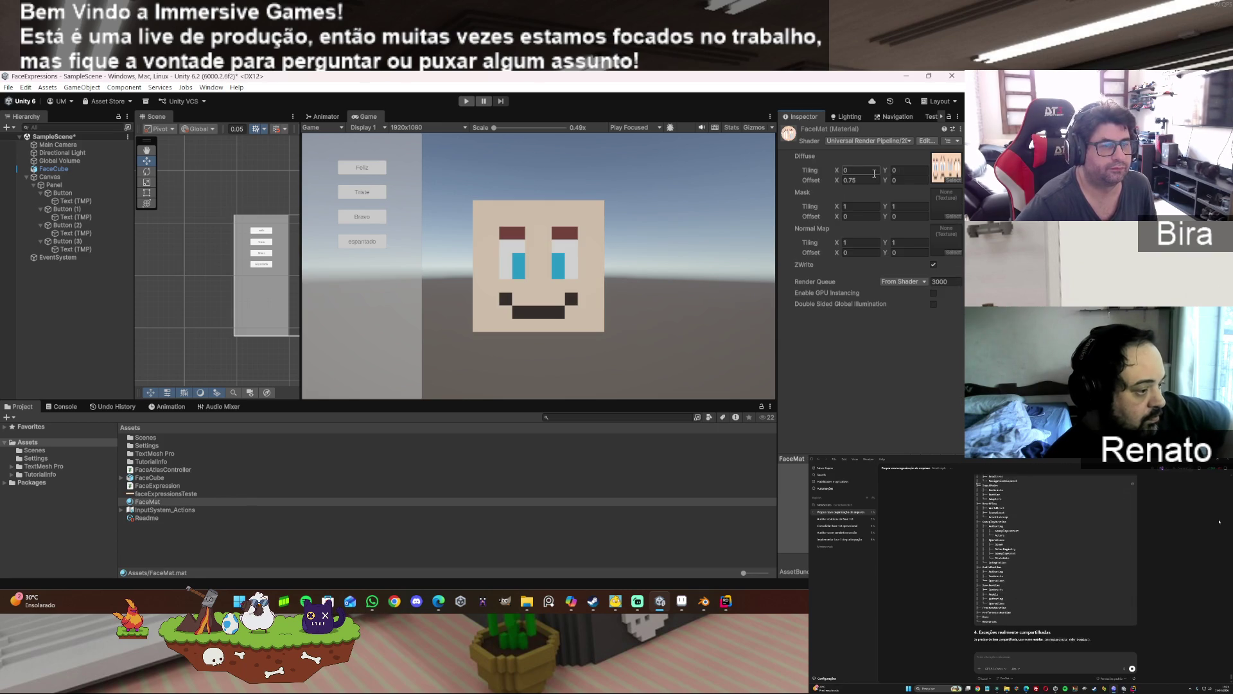
click(845, 139)
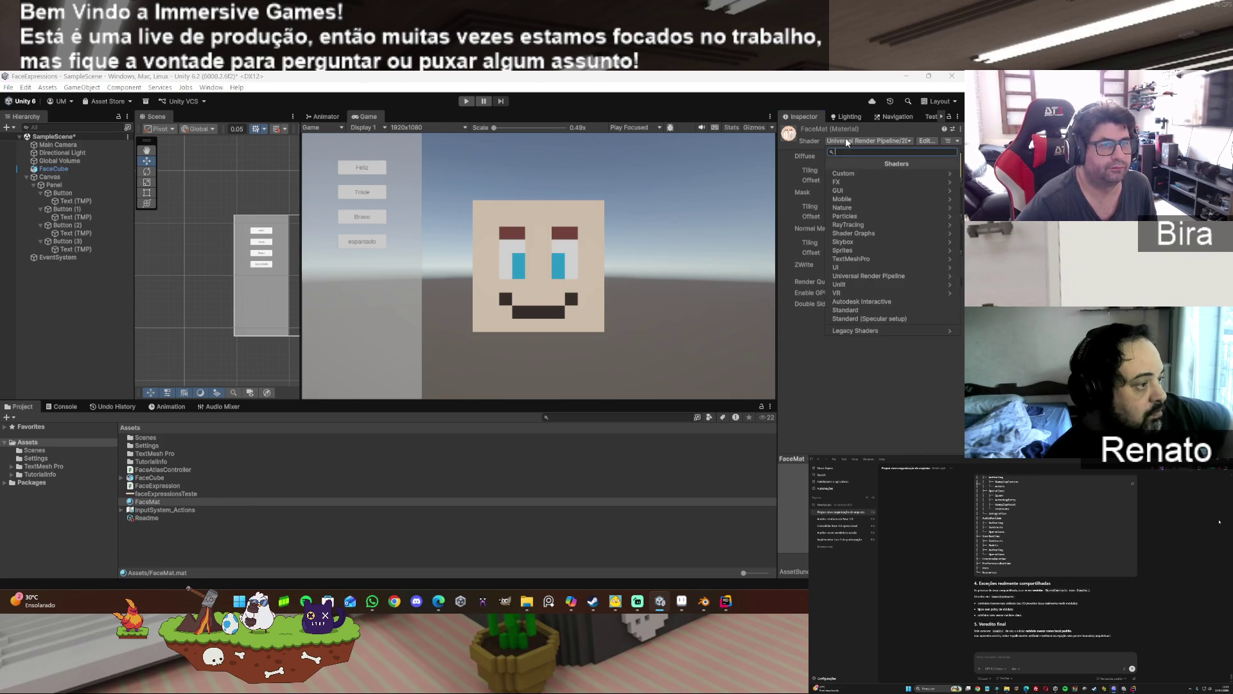
click(814, 344)
click(466, 101)
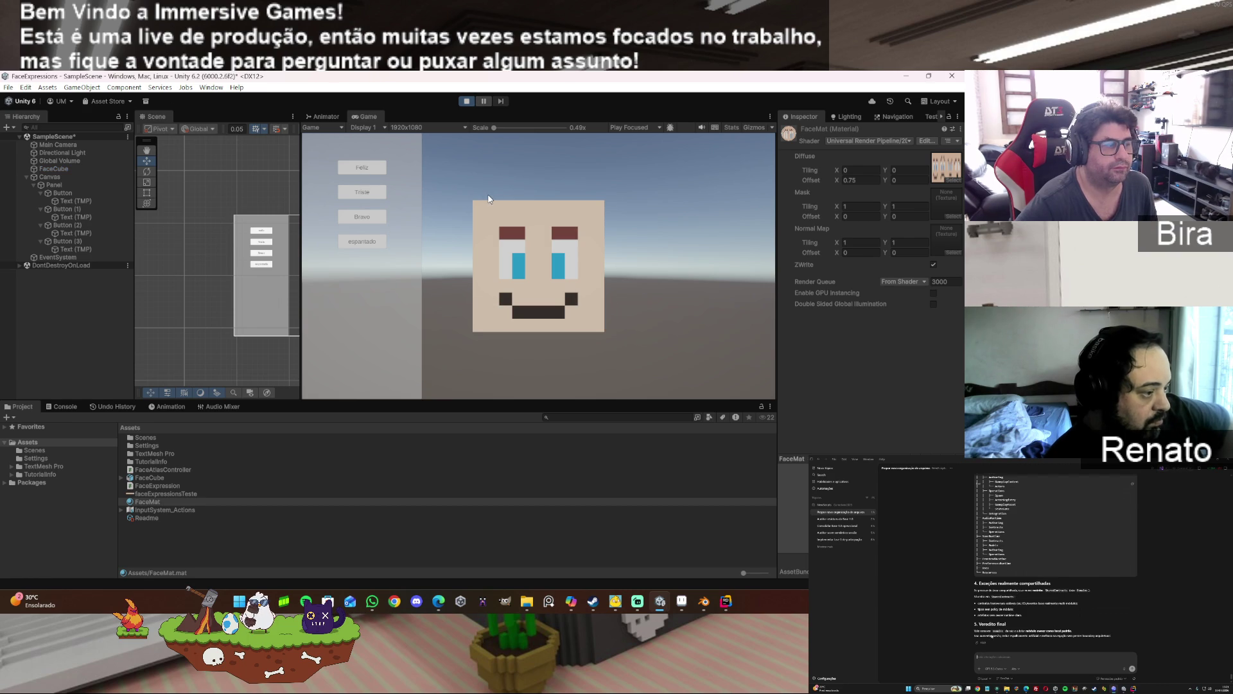
click(362, 192)
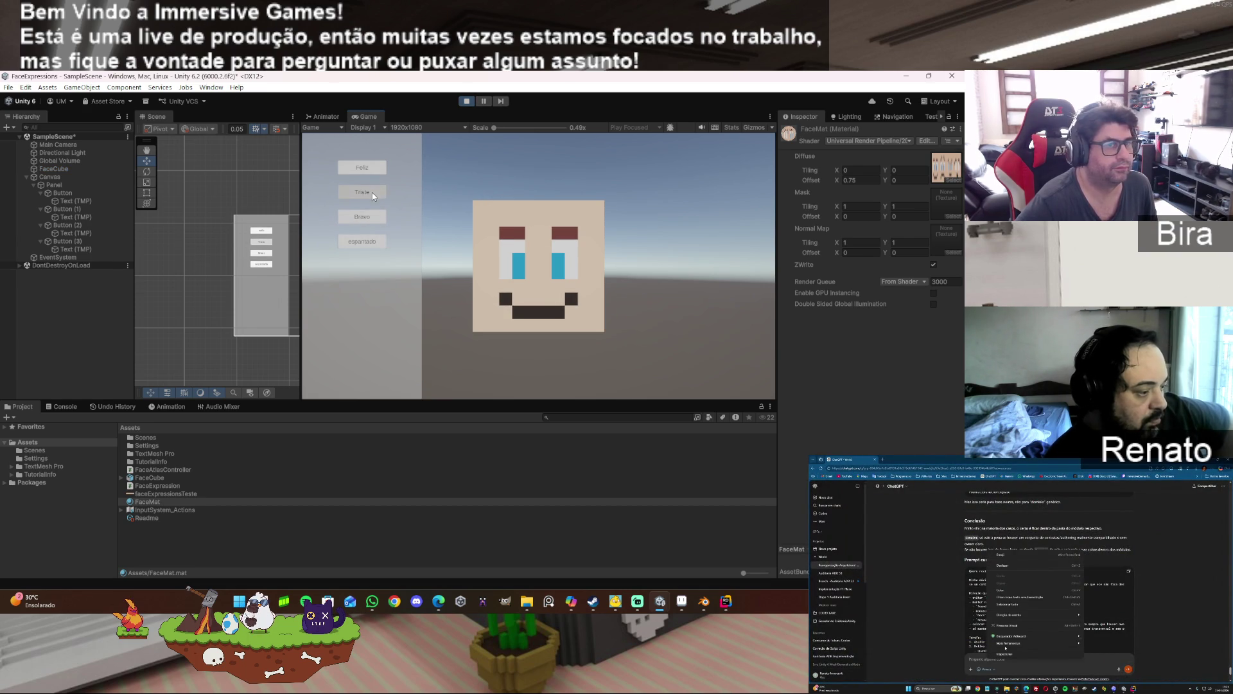
click(474, 99)
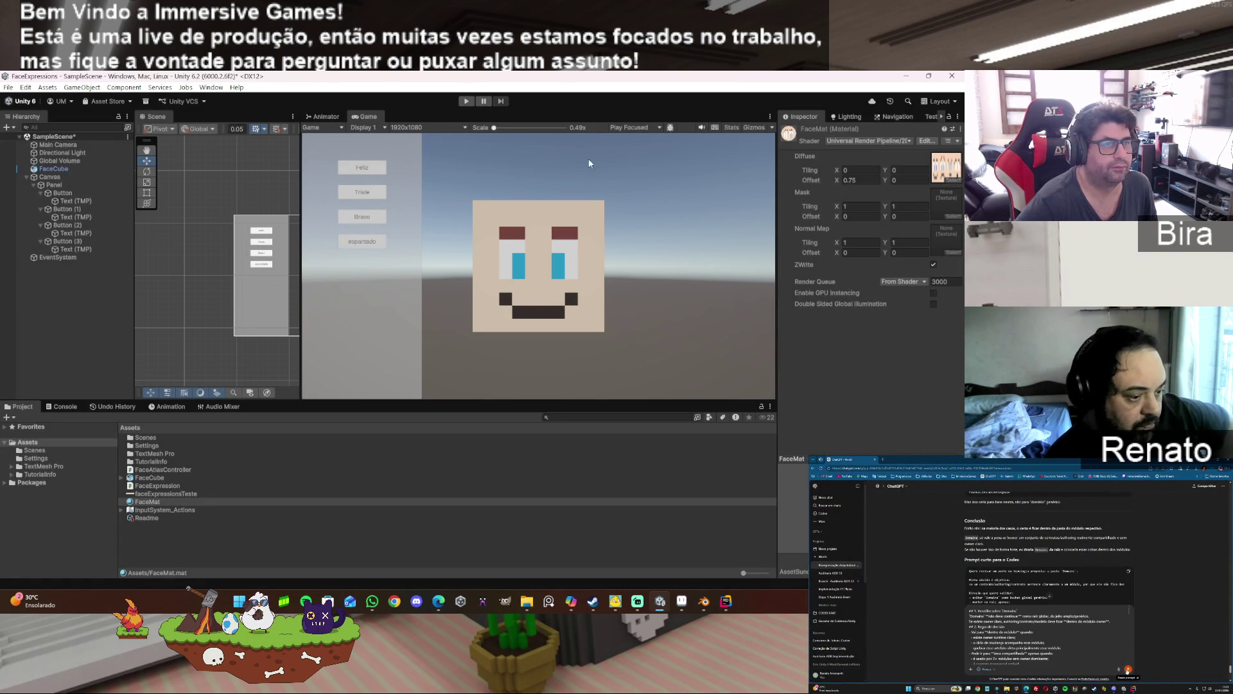
click(892, 141)
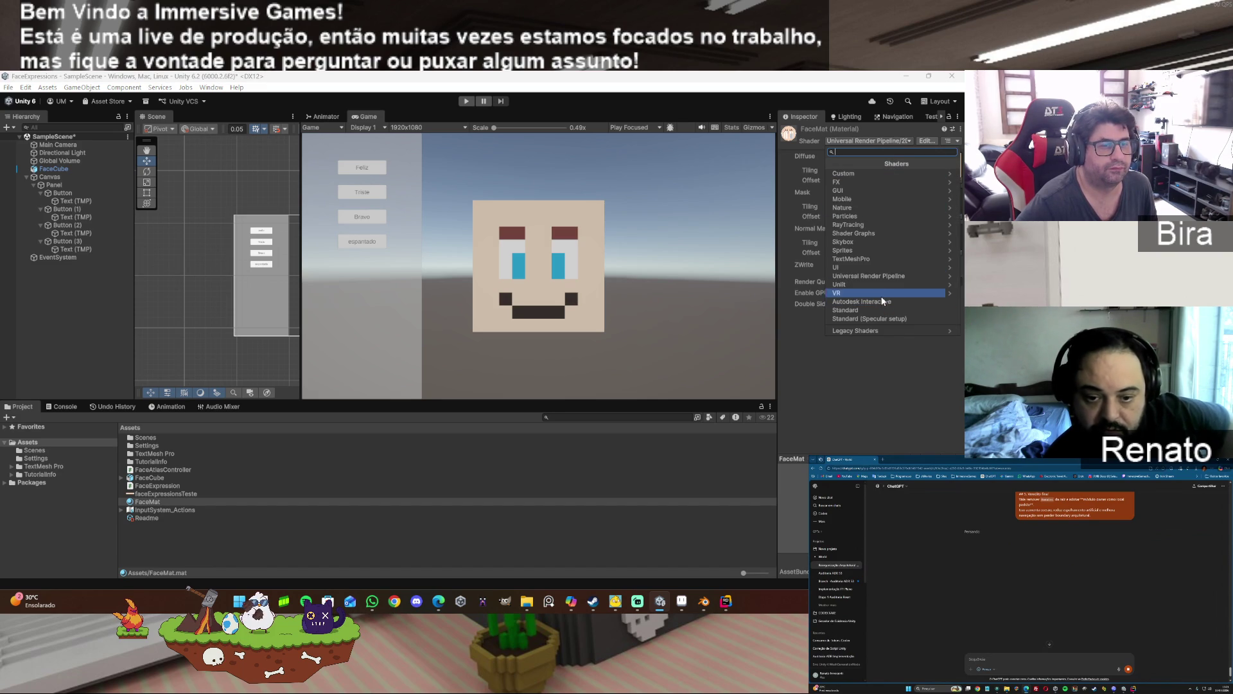
click(147, 502)
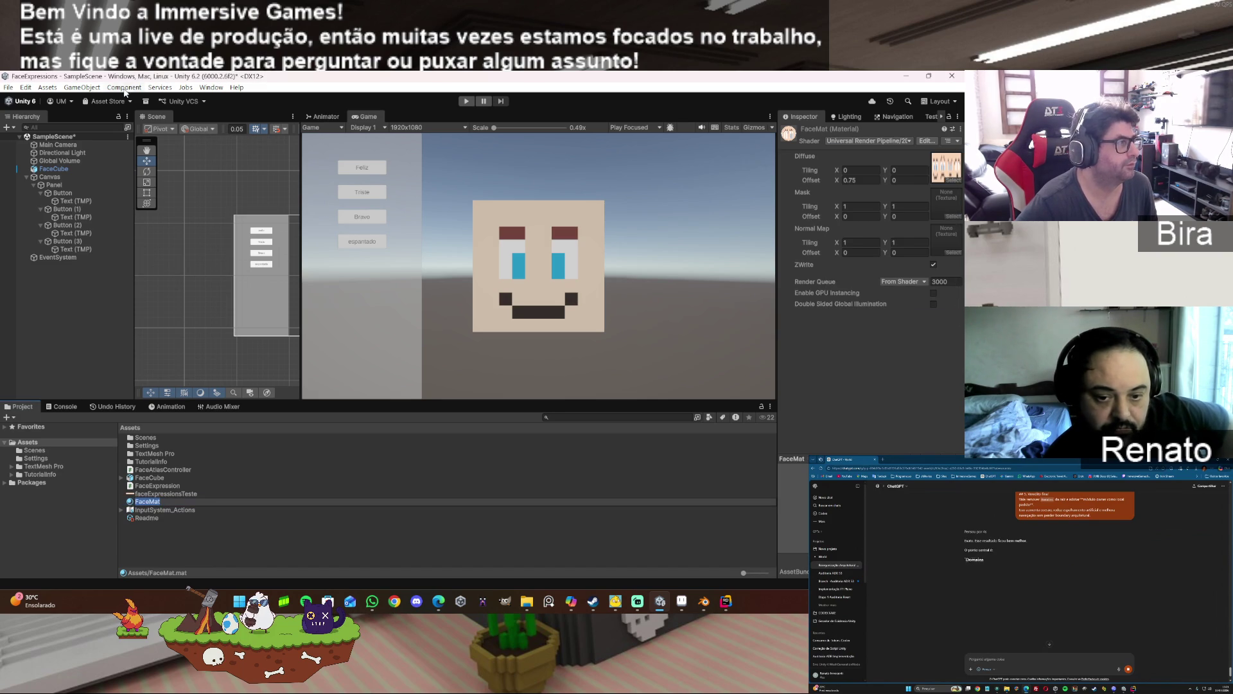
- Convert FaceMat with Edit > Rendering > Materials > Convert Selected Built-in Materials to URP
click(81, 87)
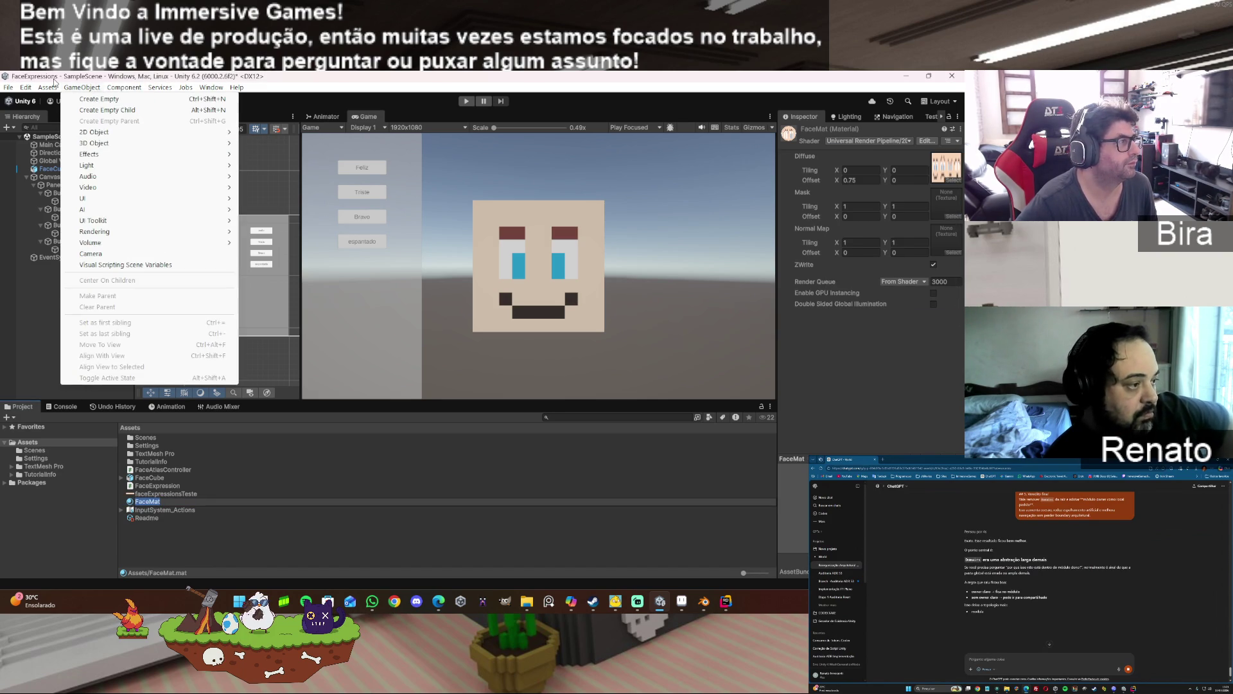
mouse_move(25, 88)
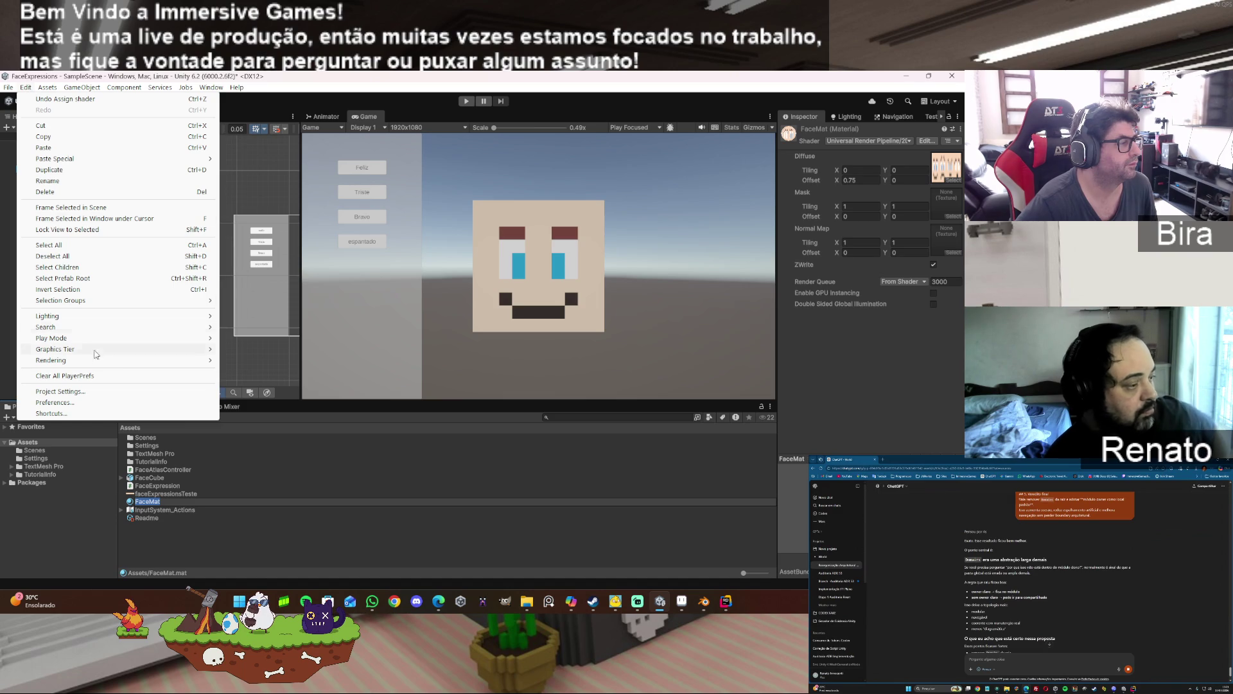
mouse_move(96, 360)
mouse_move(289, 375)
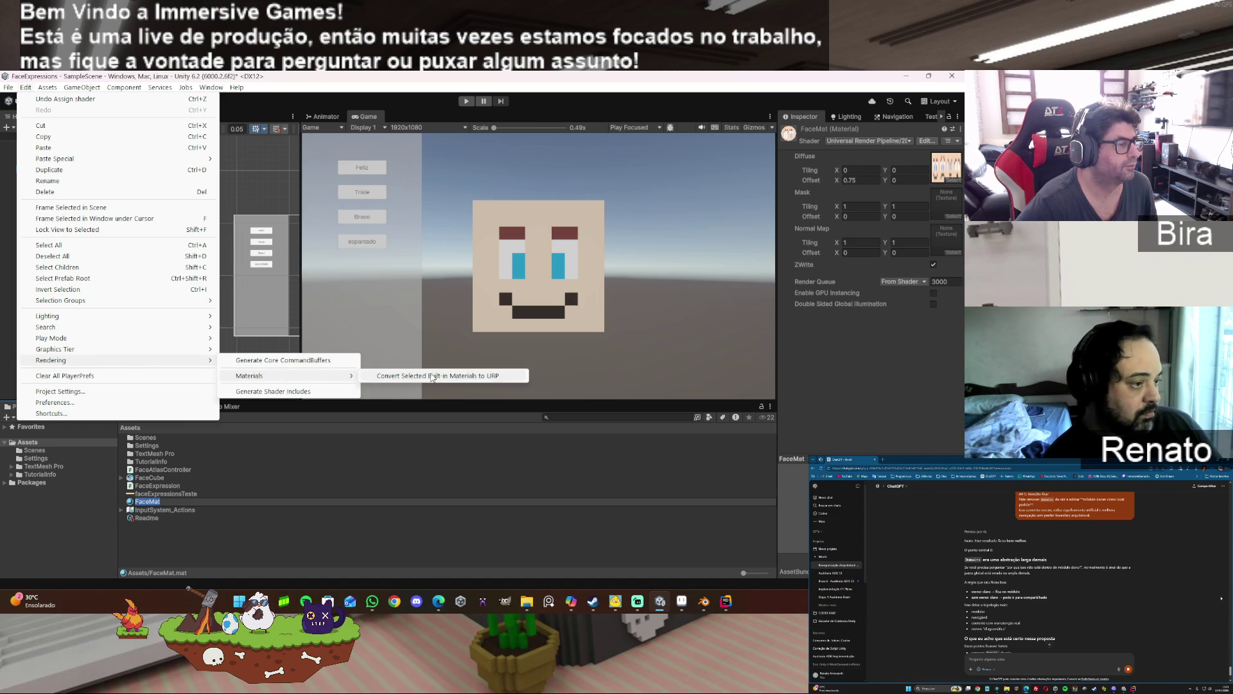
click(446, 375)
click(518, 354)
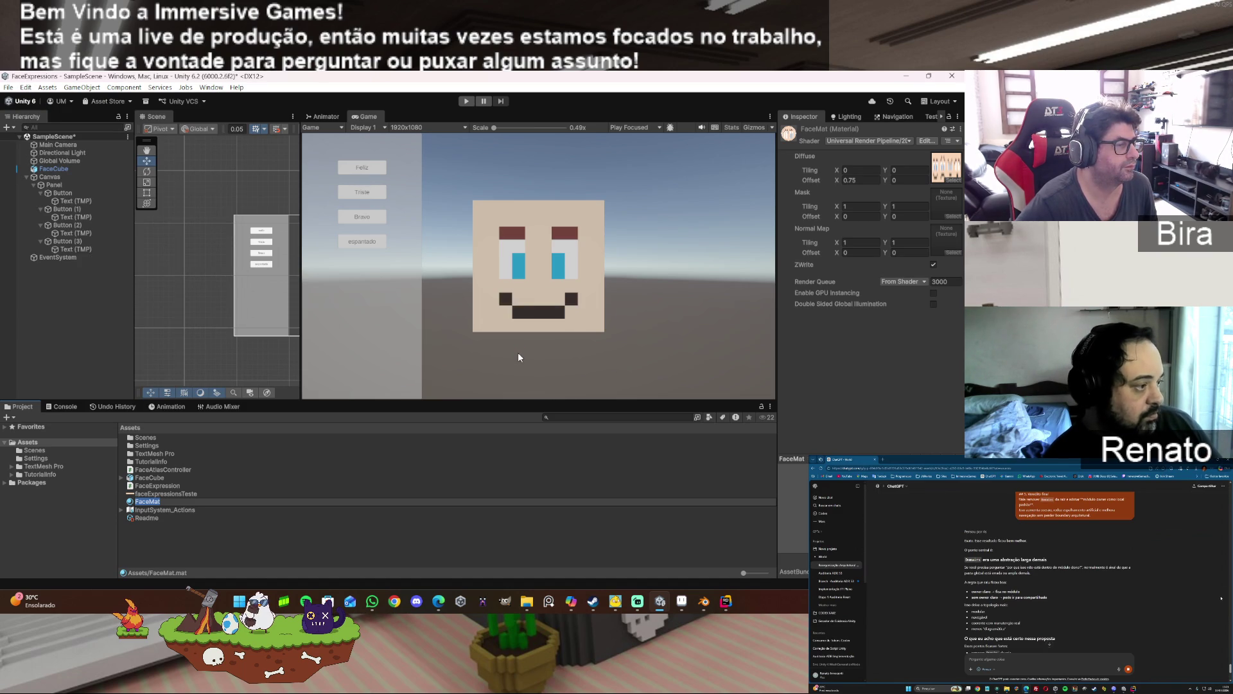
click(159, 502)
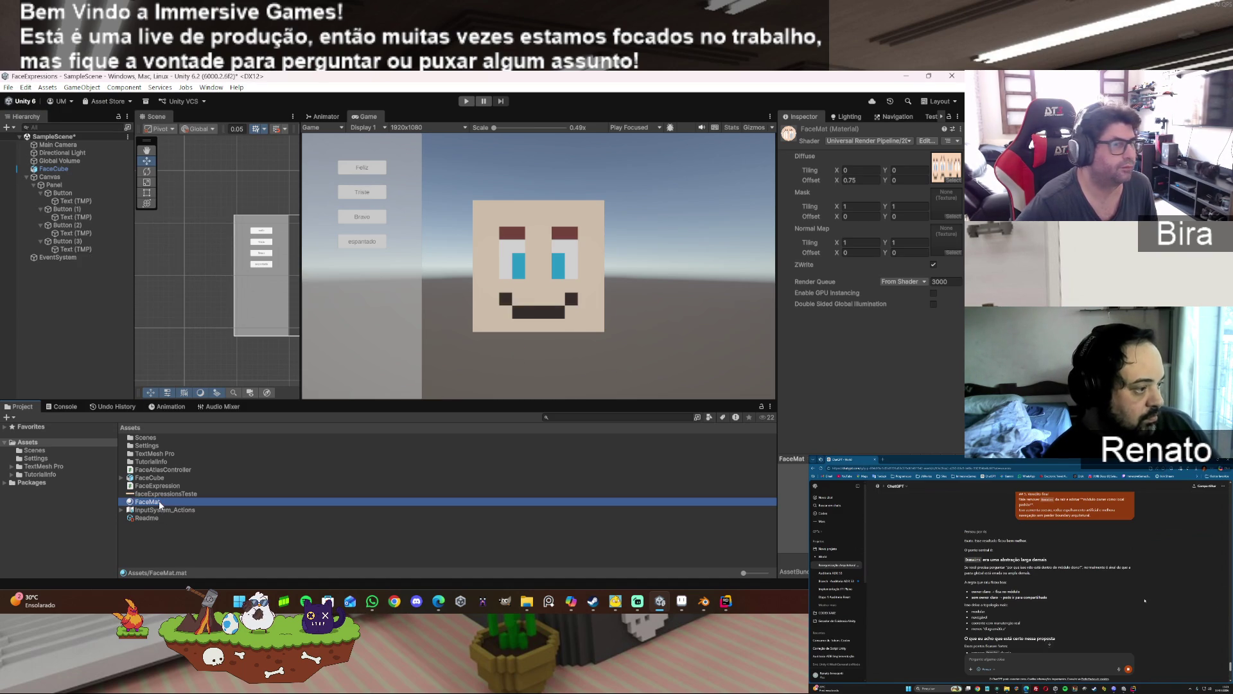
click(159, 519)
click(160, 503)
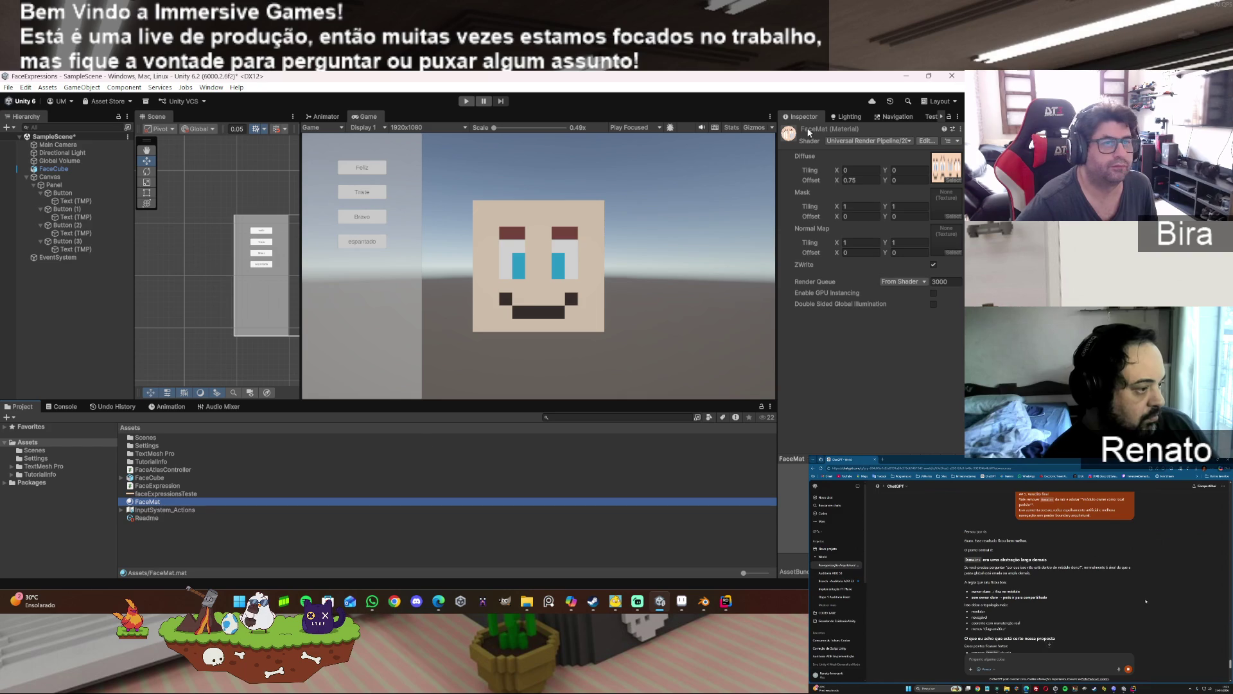
- Switch FaceMat to the Universal Render Pipeline/Lit shader
click(870, 141)
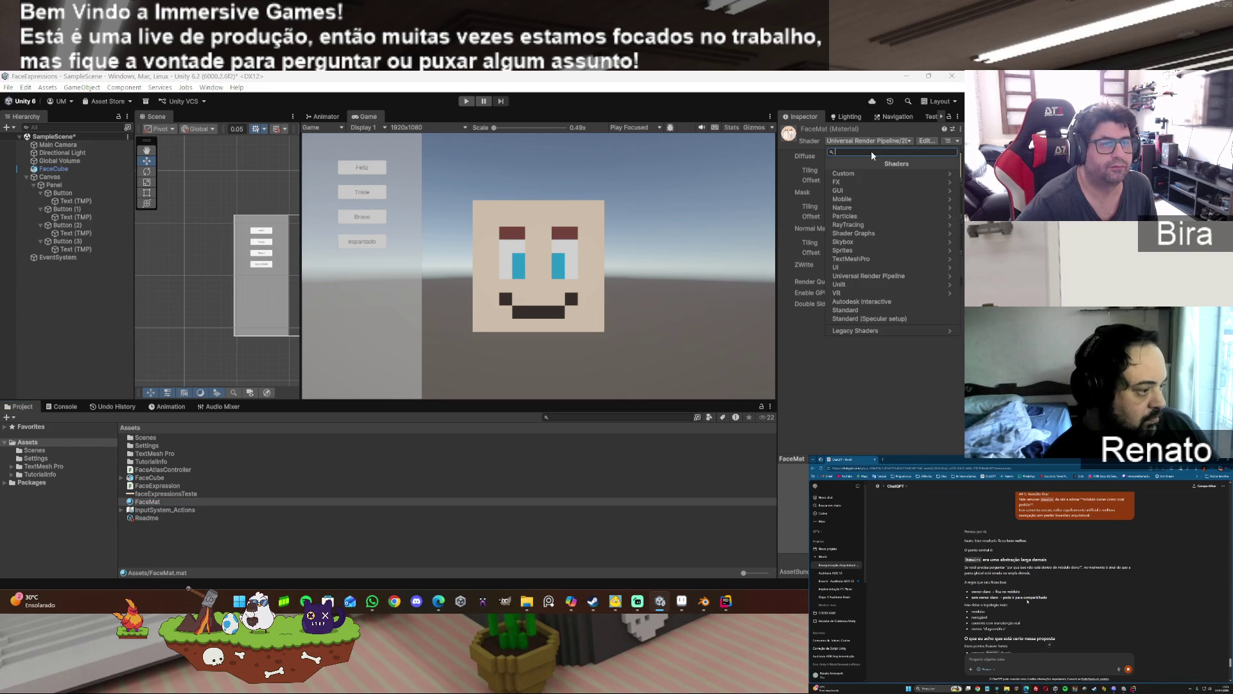
click(872, 276)
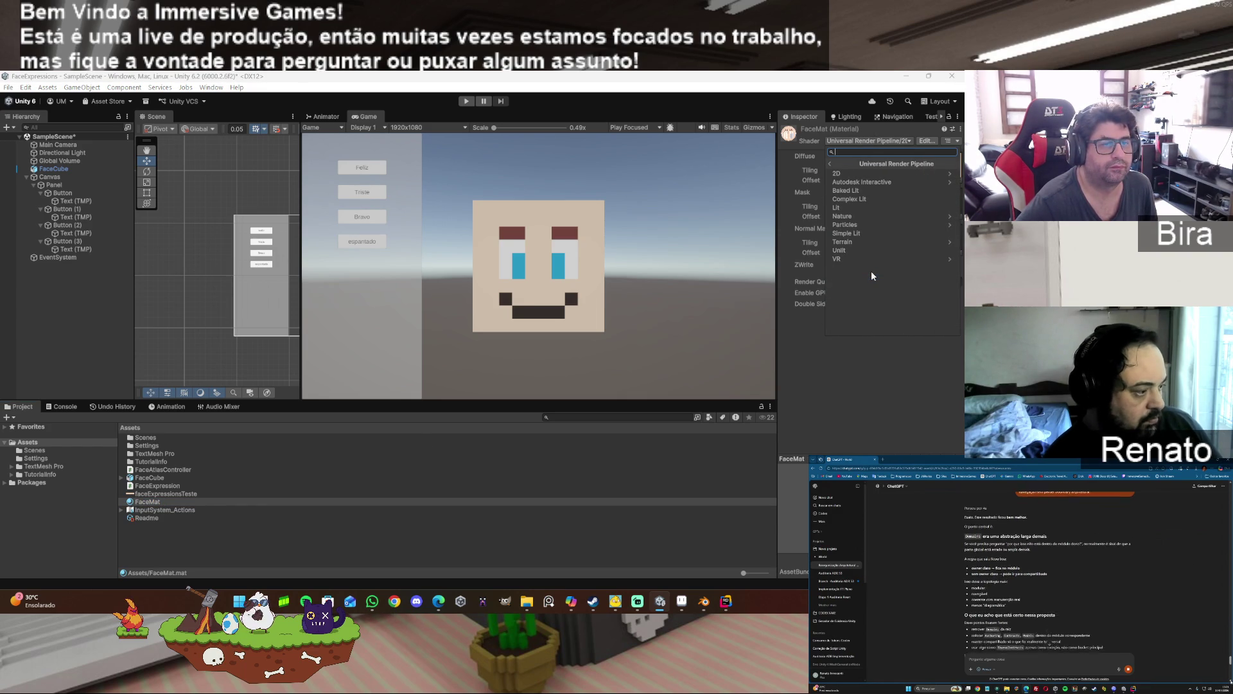
click(873, 208)
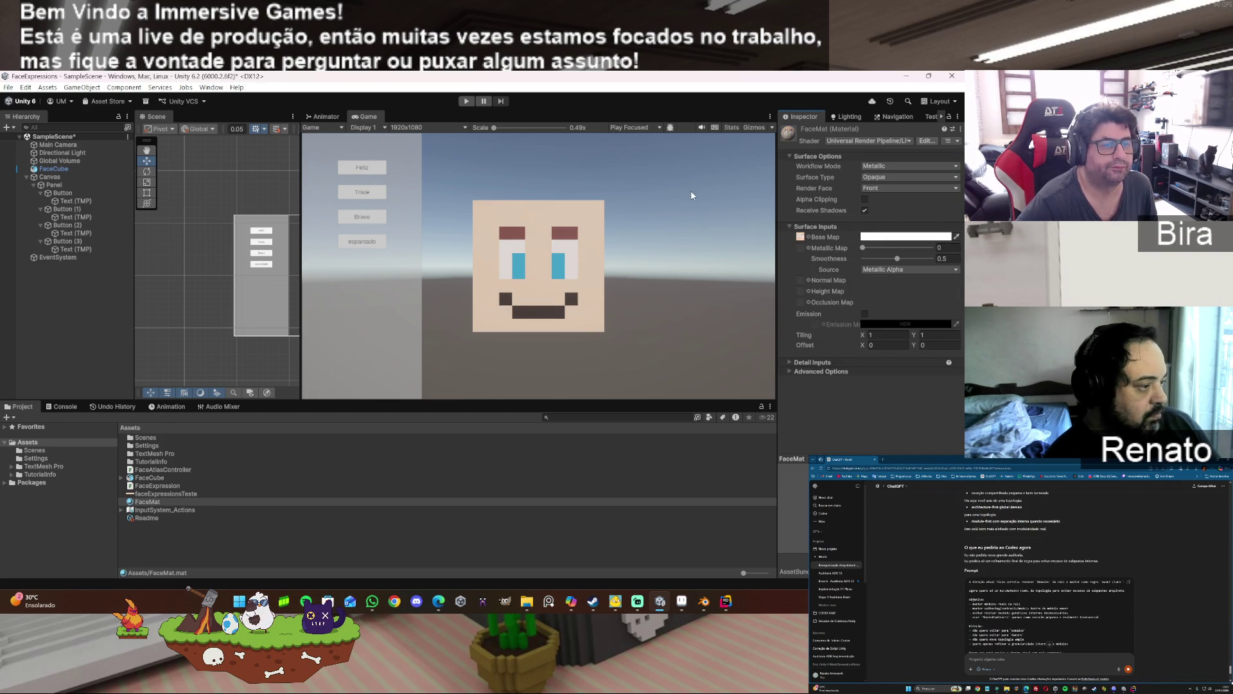
- Run the scene in Play mode to test the material, then stop it
click(466, 102)
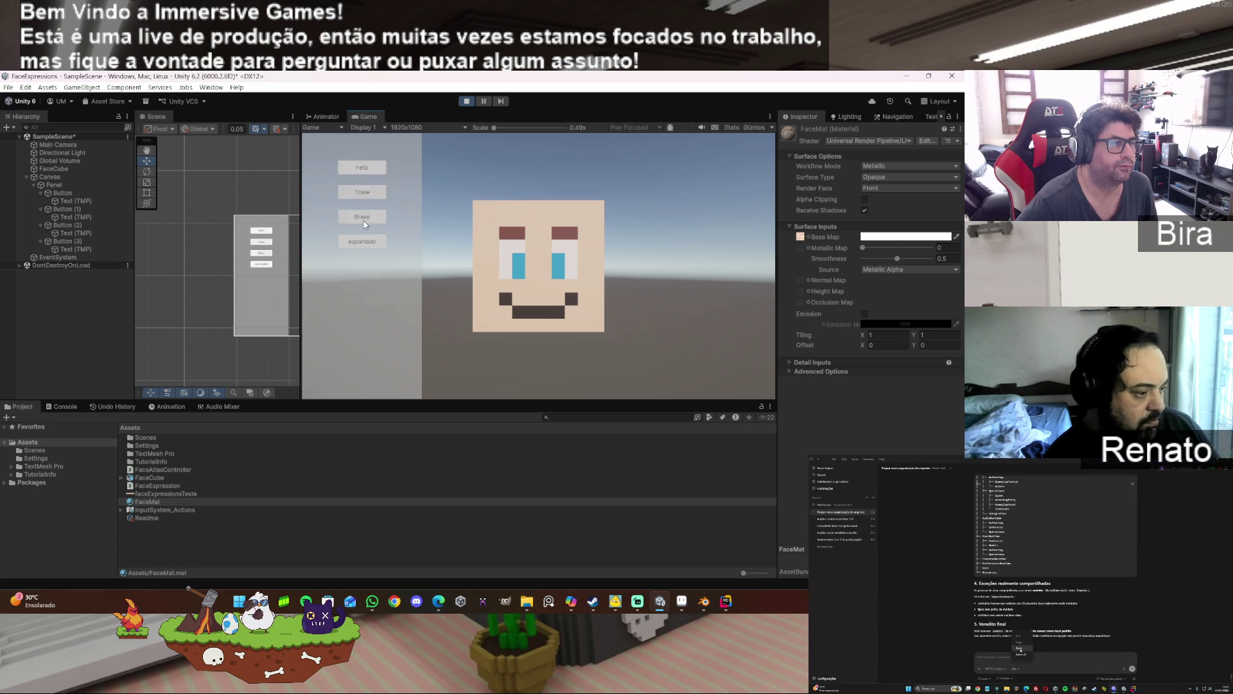
click(466, 100)
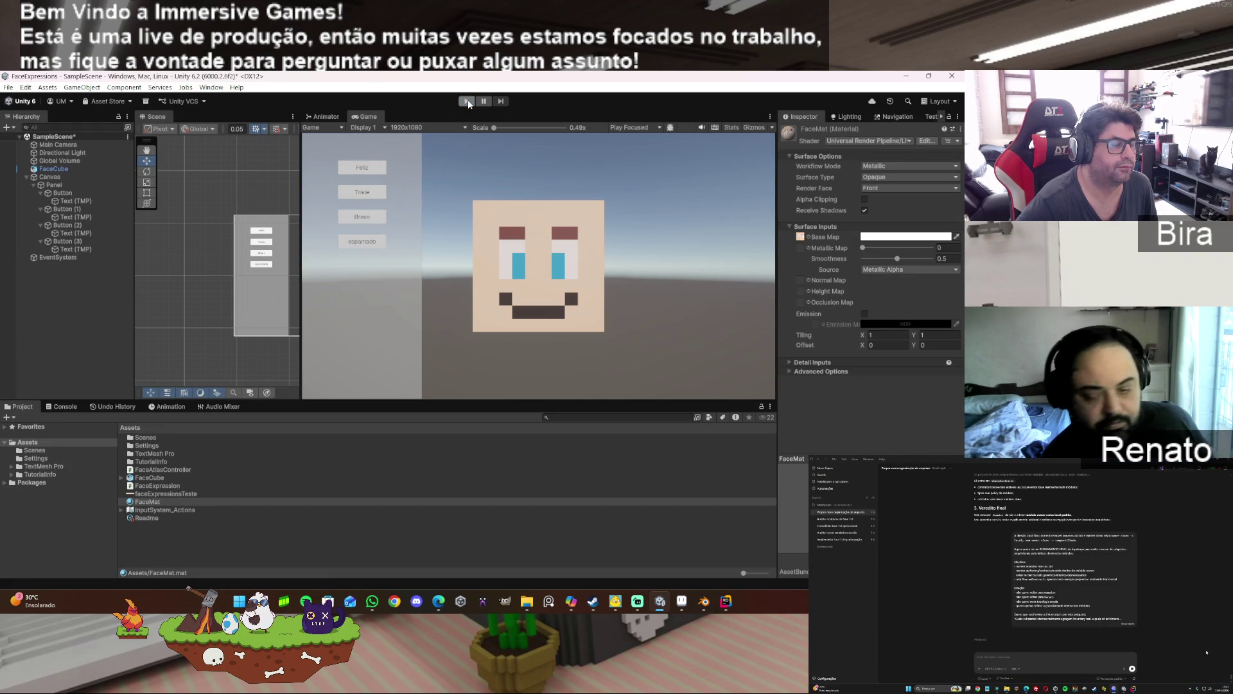
click(170, 89)
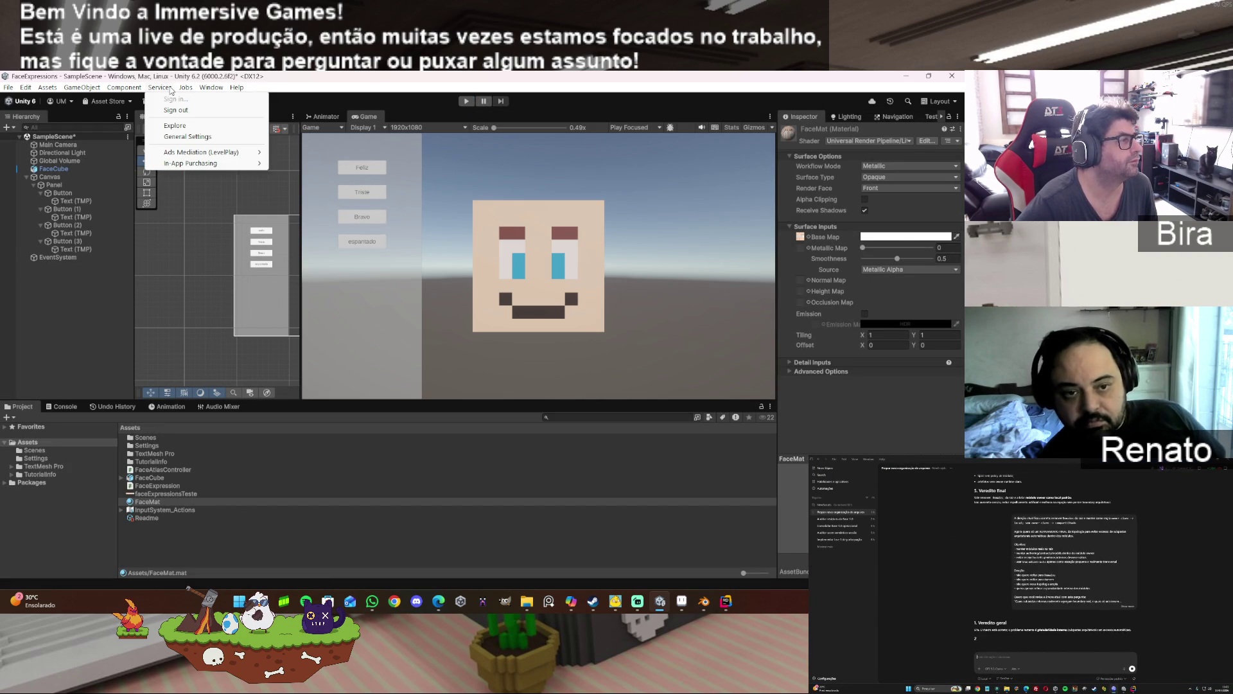
mouse_move(211, 87)
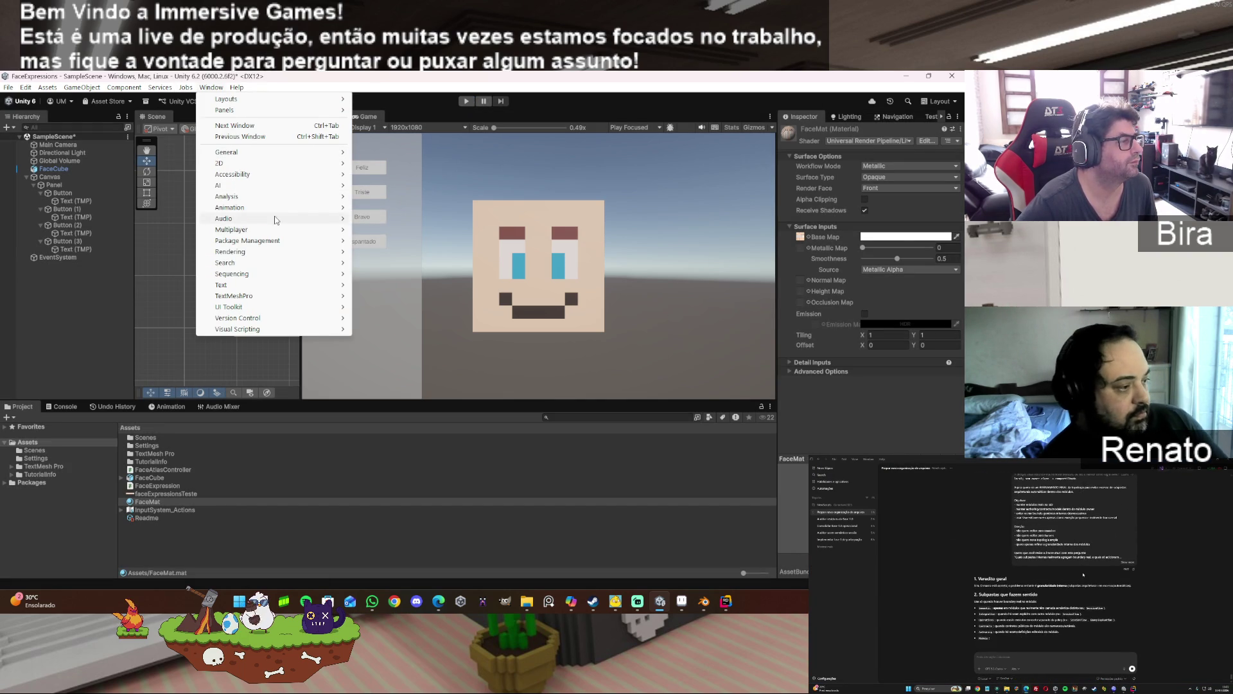
mouse_move(283, 232)
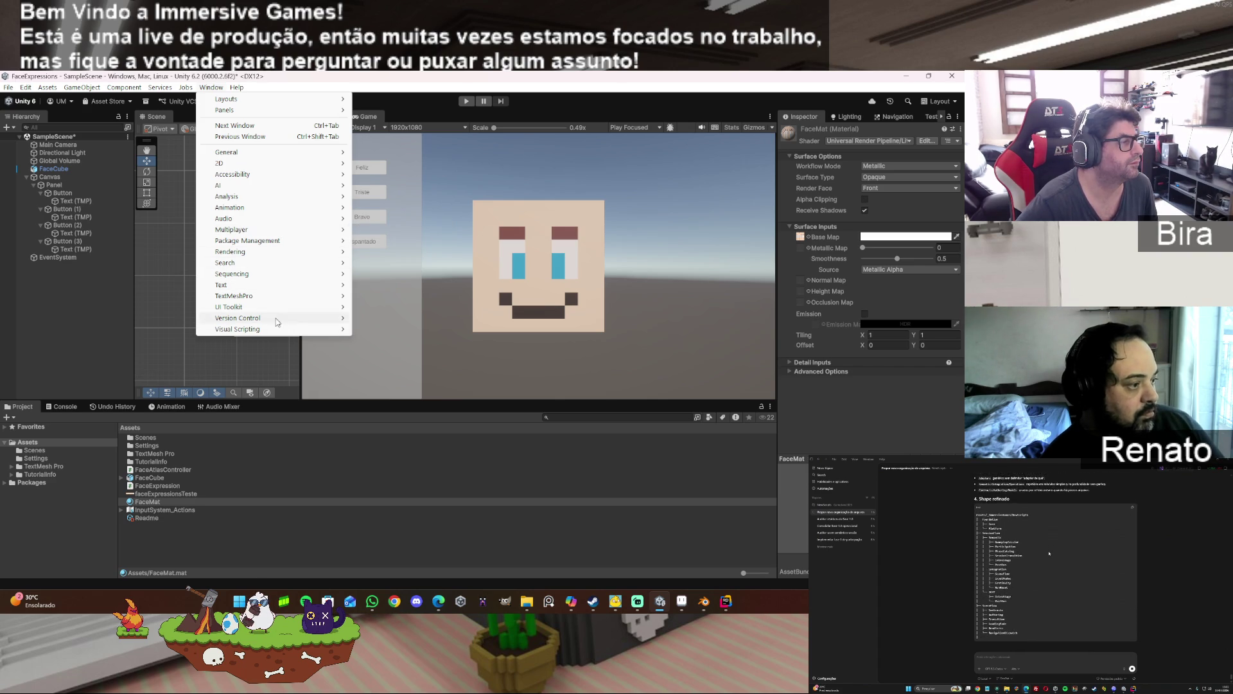
mouse_move(264, 156)
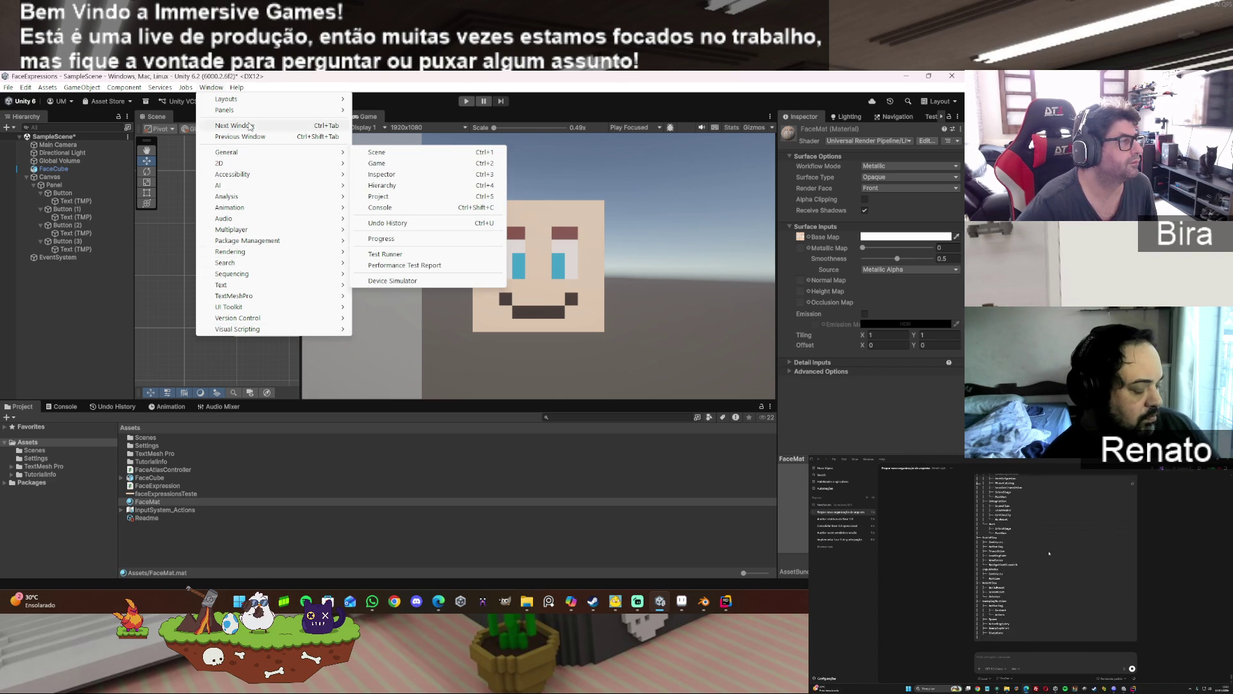
click(160, 87)
mouse_move(141, 90)
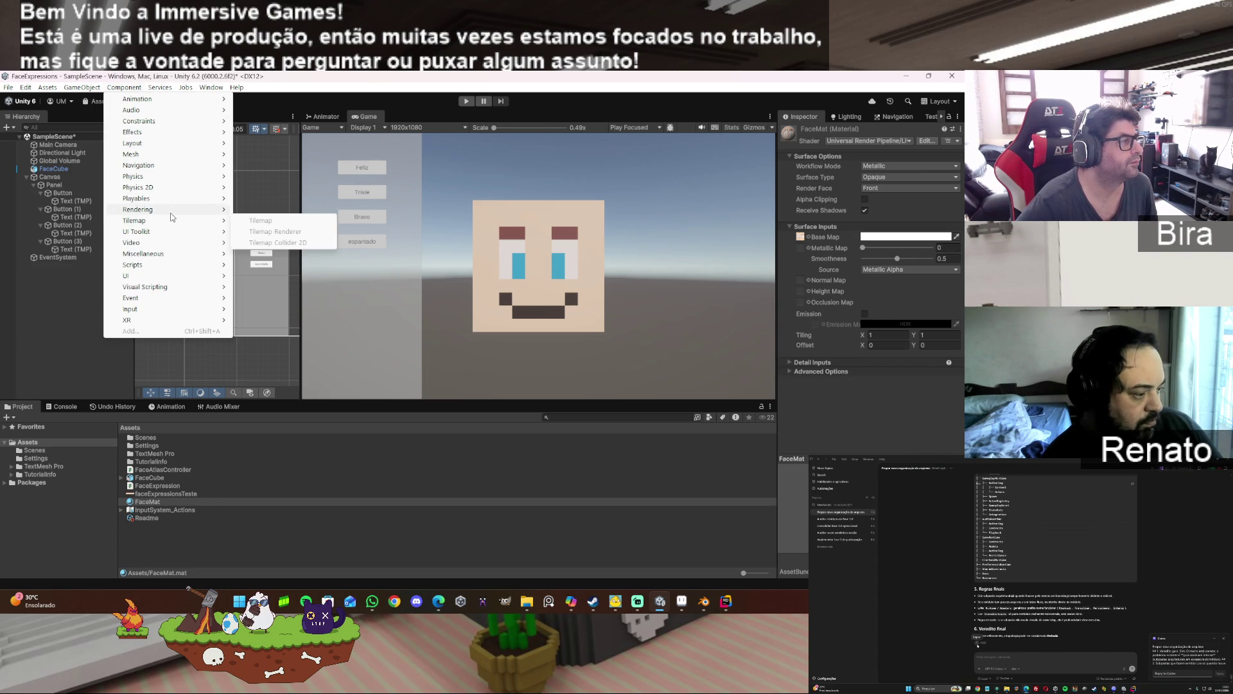
mouse_move(172, 214)
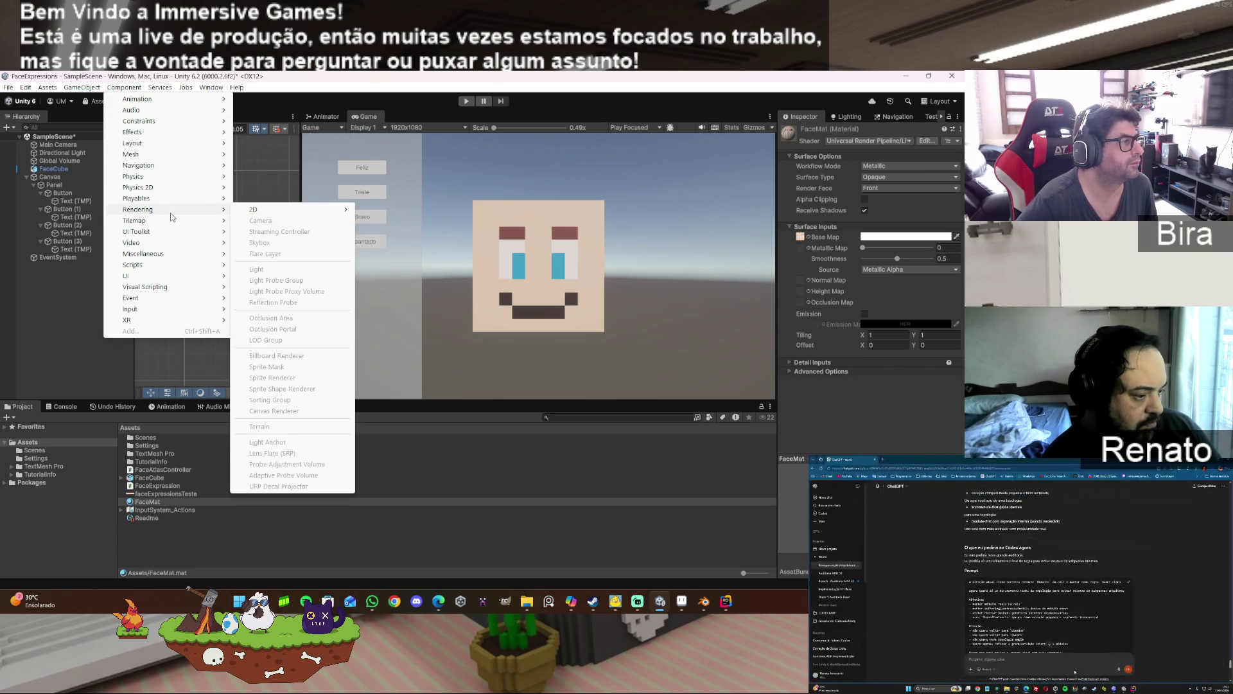
mouse_move(168, 134)
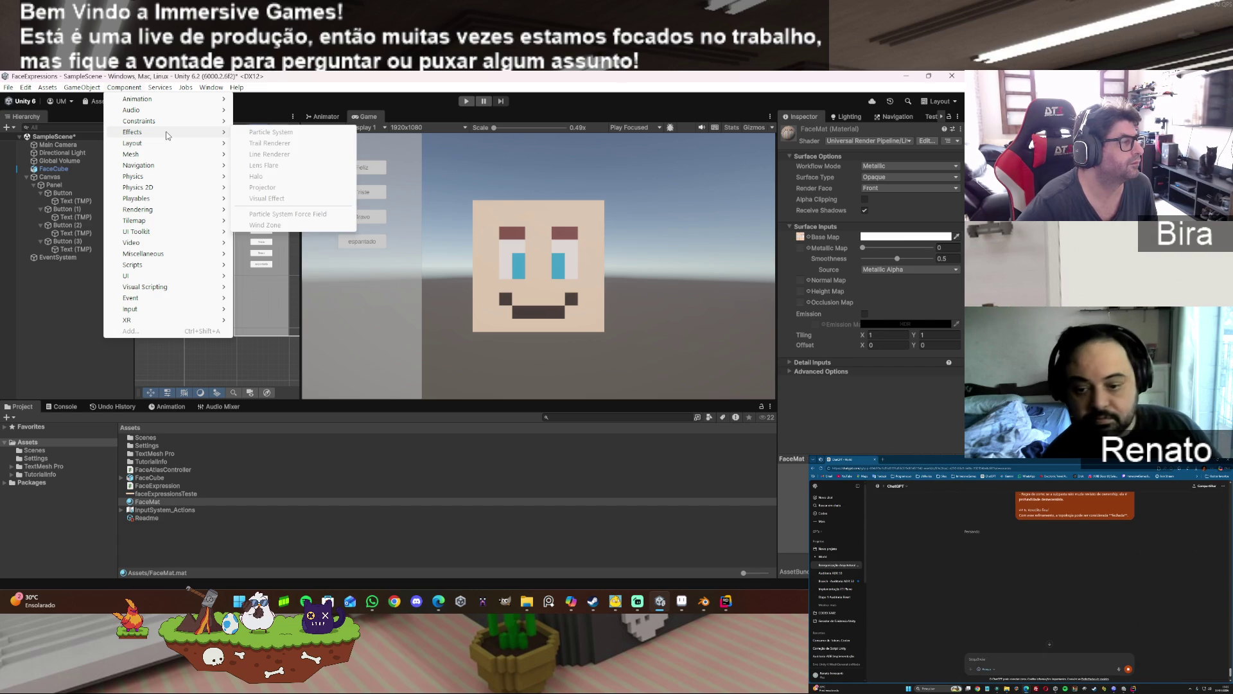
mouse_move(159, 270)
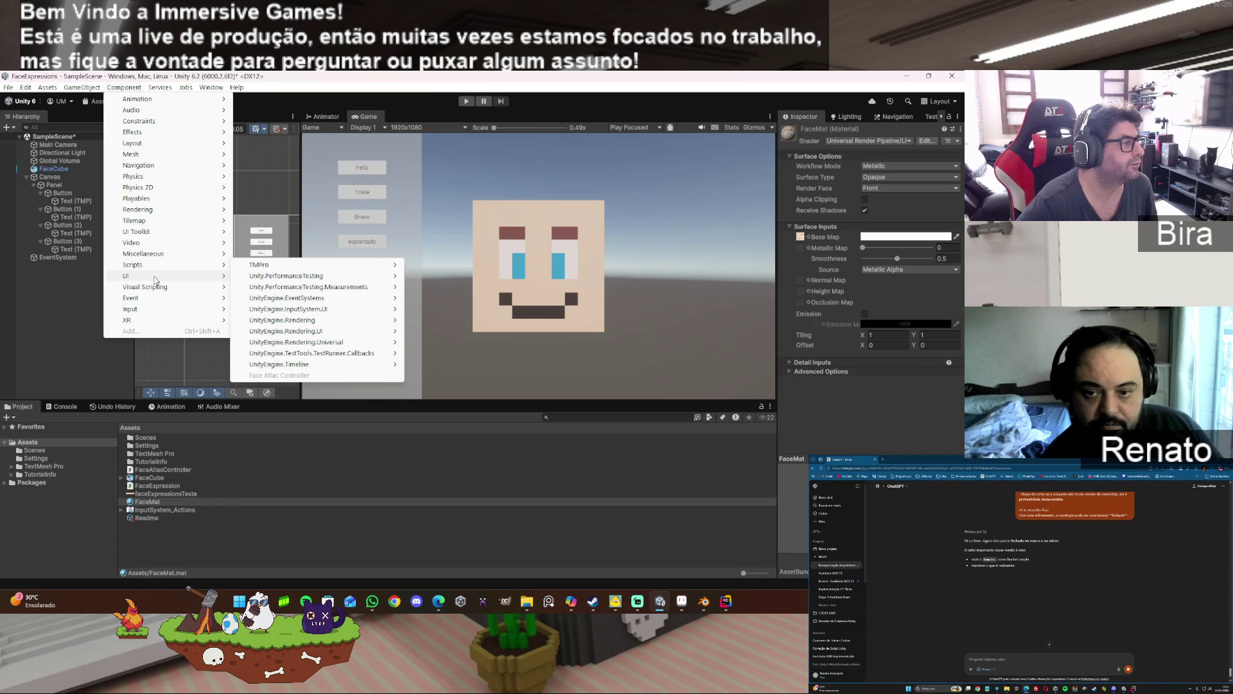
mouse_move(164, 293)
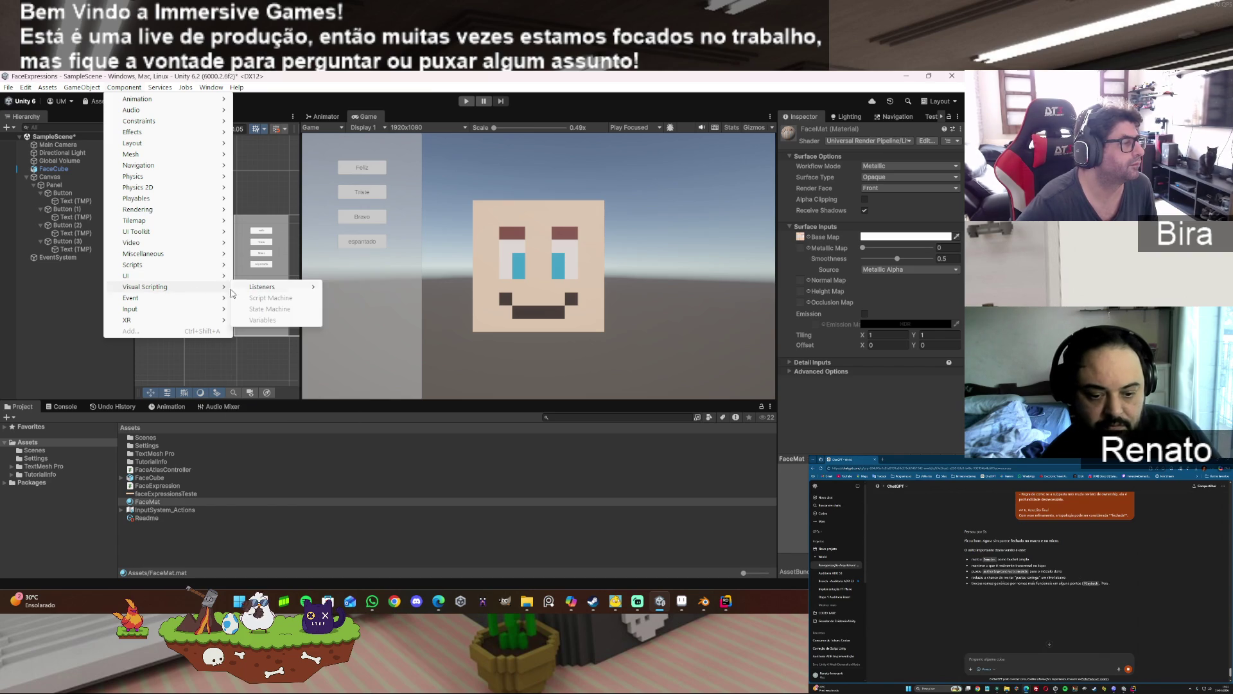
mouse_move(250, 288)
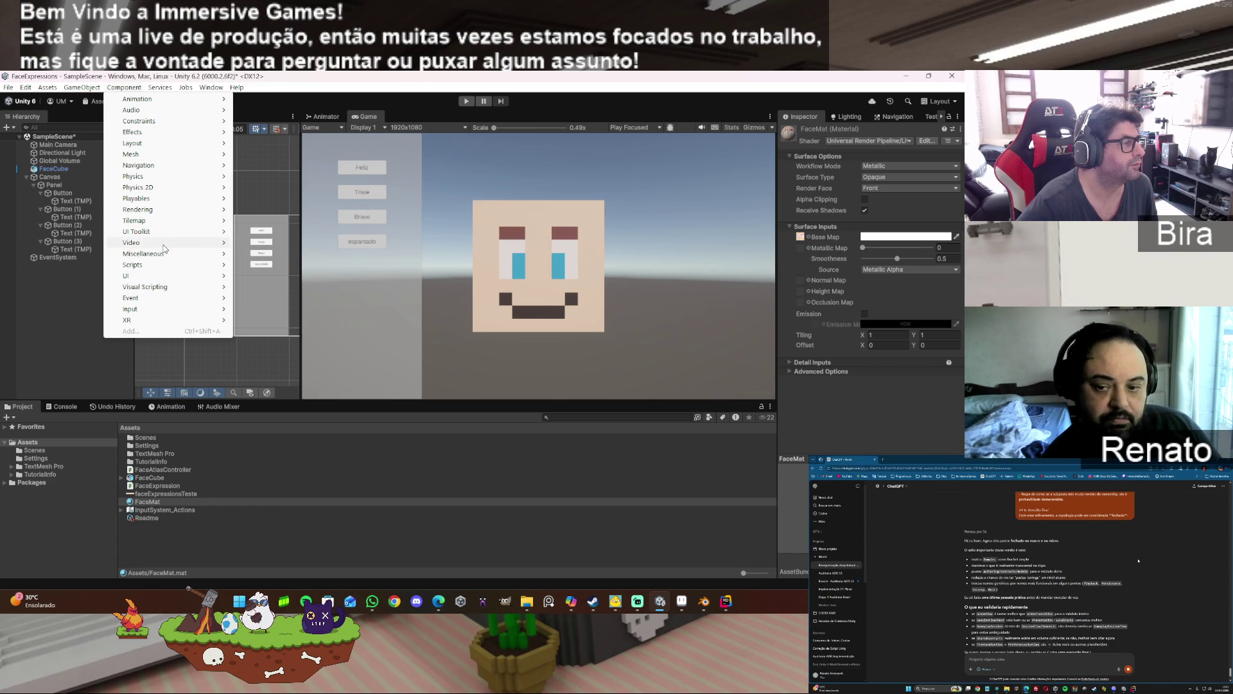
mouse_move(165, 247)
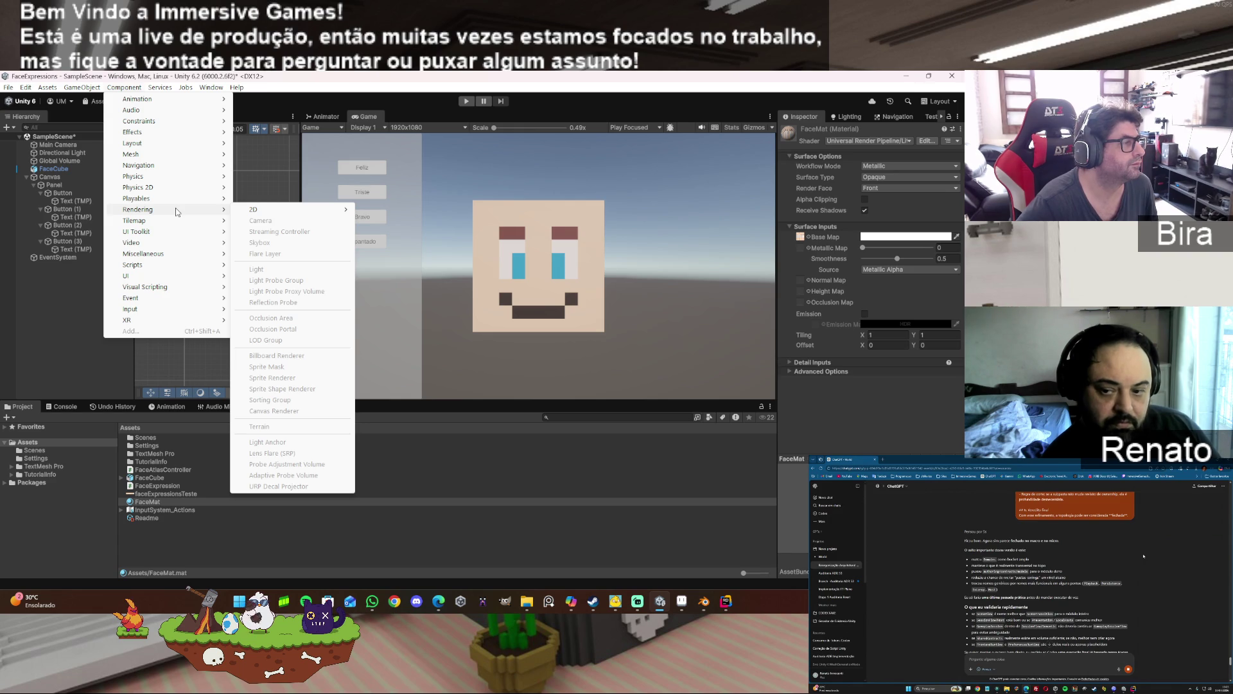
- Create a New Shader Graph asset in Assets, open it, and widen its graph window
click(195, 529)
right_click(202, 529)
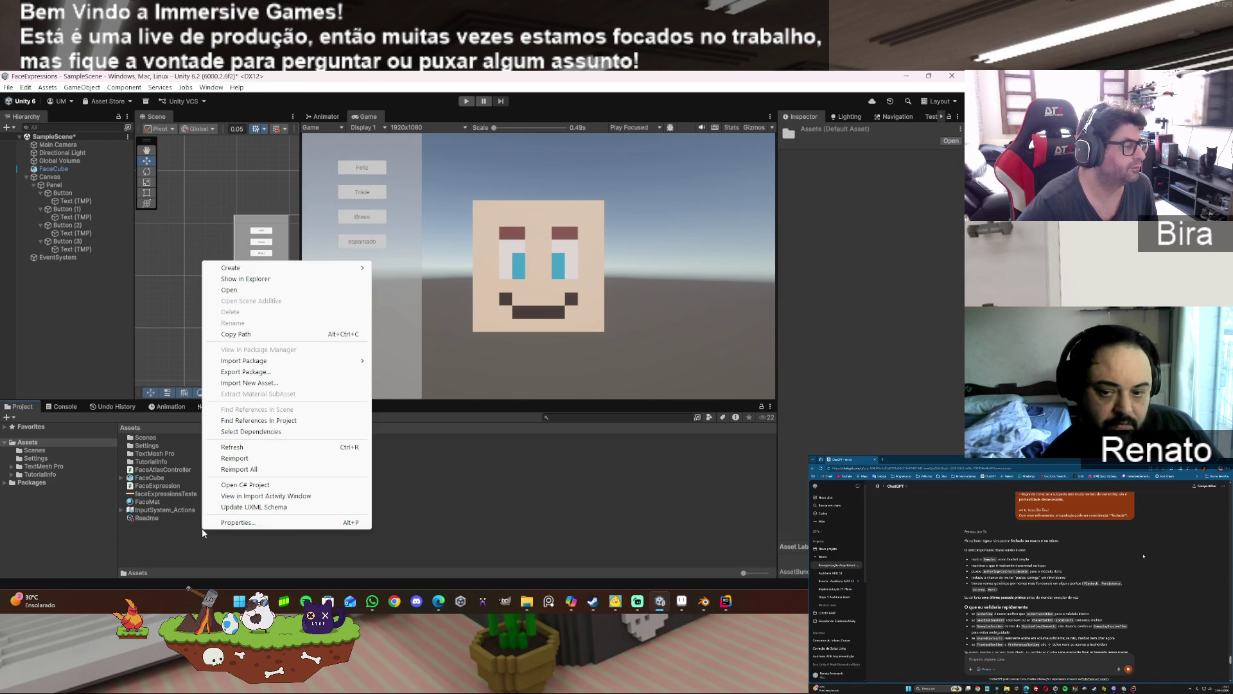
mouse_move(308, 268)
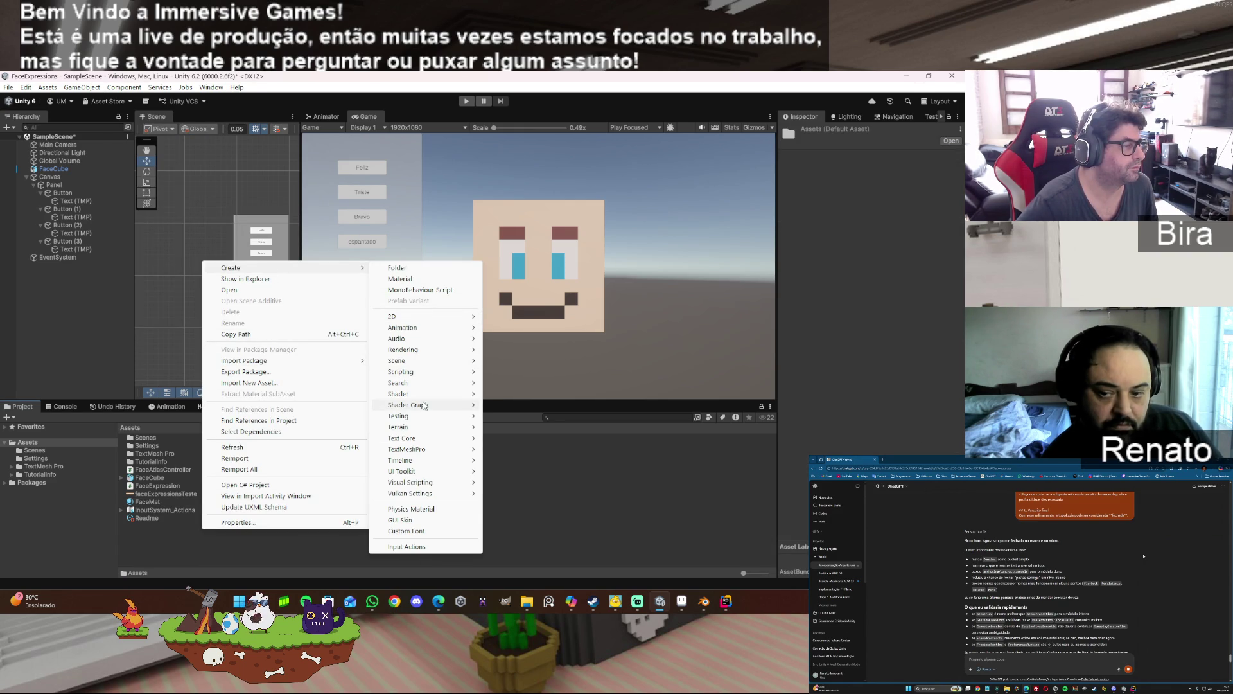
mouse_move(427, 396)
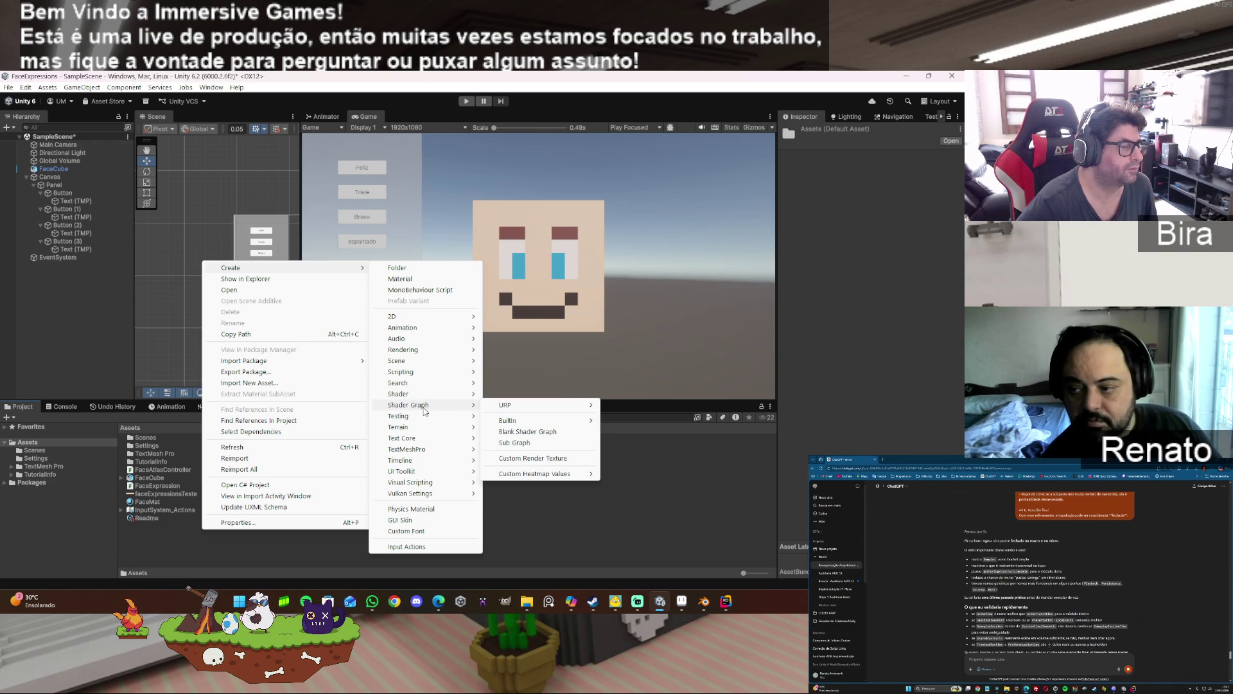
click(538, 458)
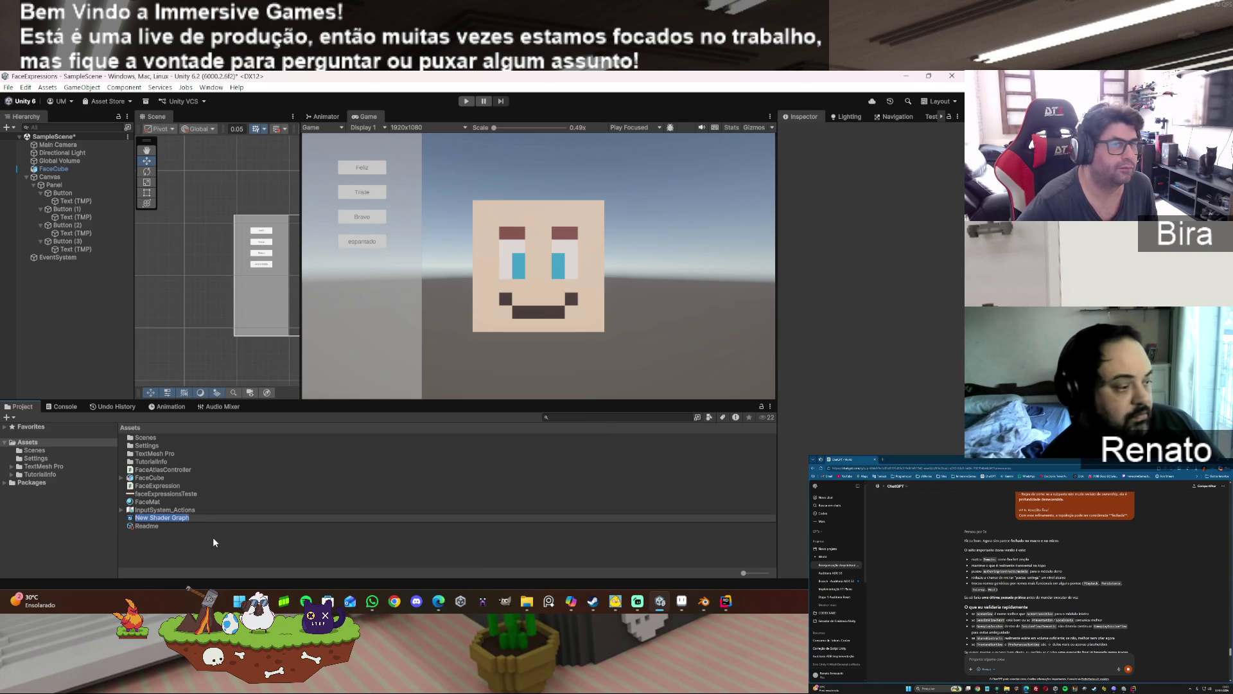
click(182, 519)
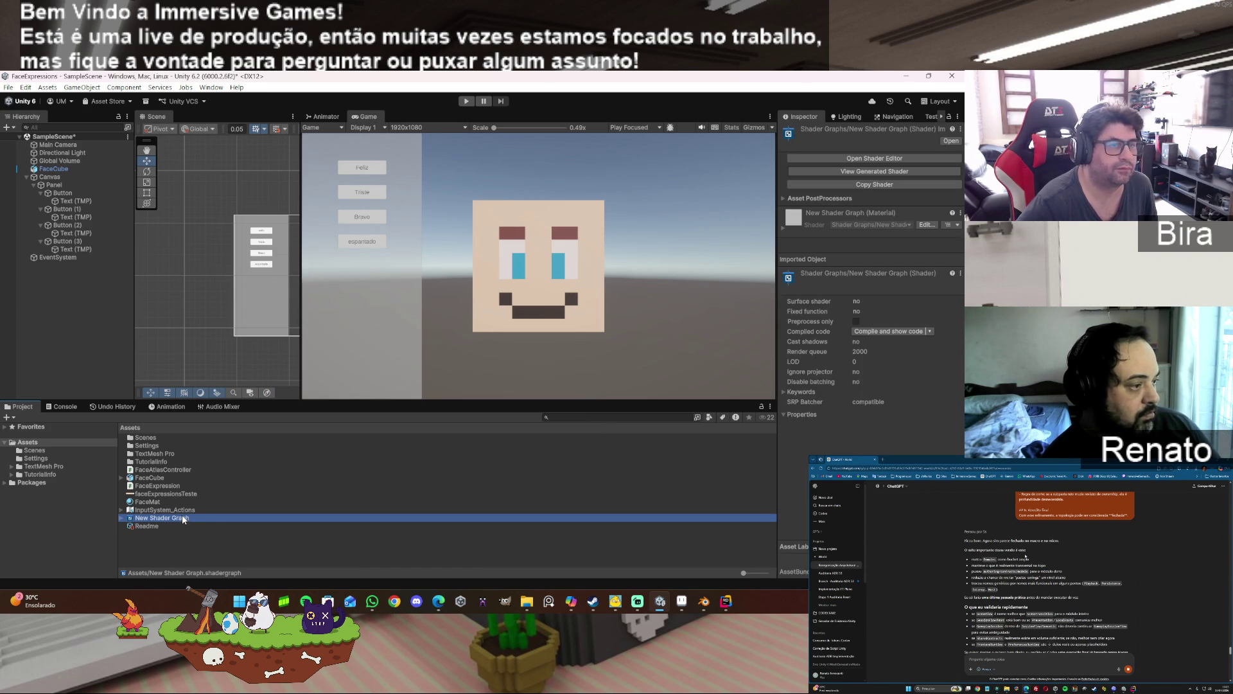
double_click(183, 517)
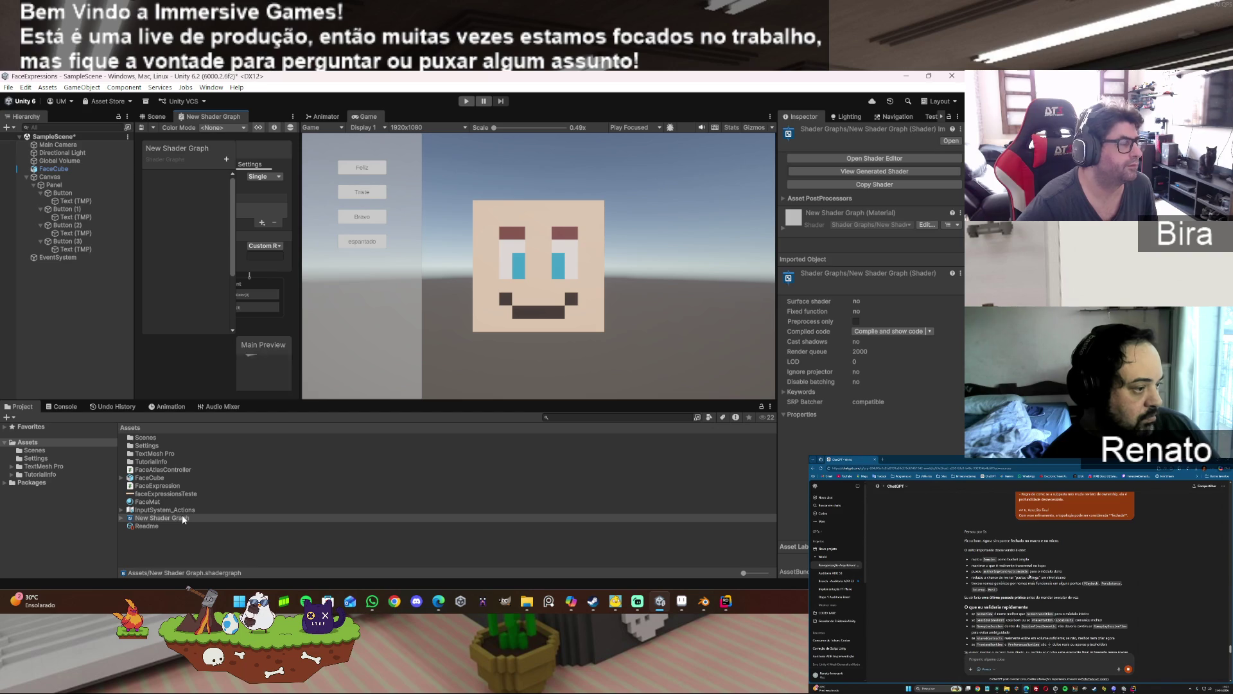
mouse_move(302, 244)
mouse_down()
mouse_move(584, 254)
mouse_move(487, 257)
mouse_move(514, 258)
mouse_move(498, 259)
mouse_up()
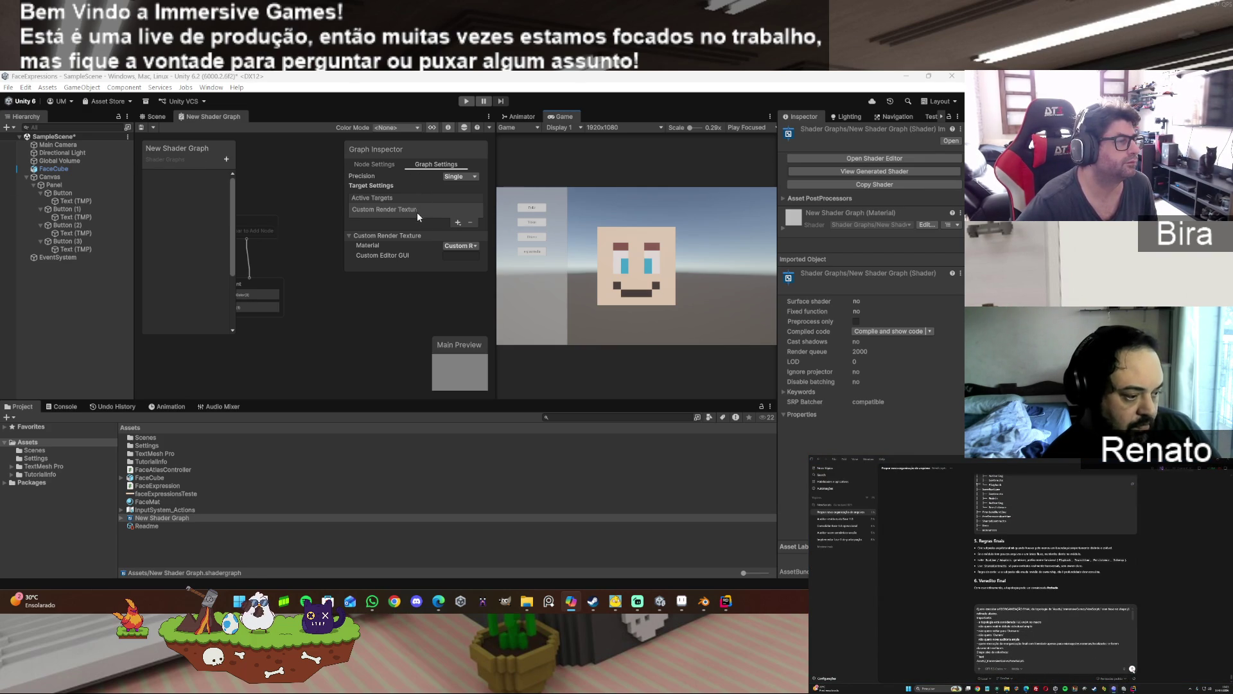
- Add Universal as an active target and move the Vertex and Fragment nodes into open space
click(458, 223)
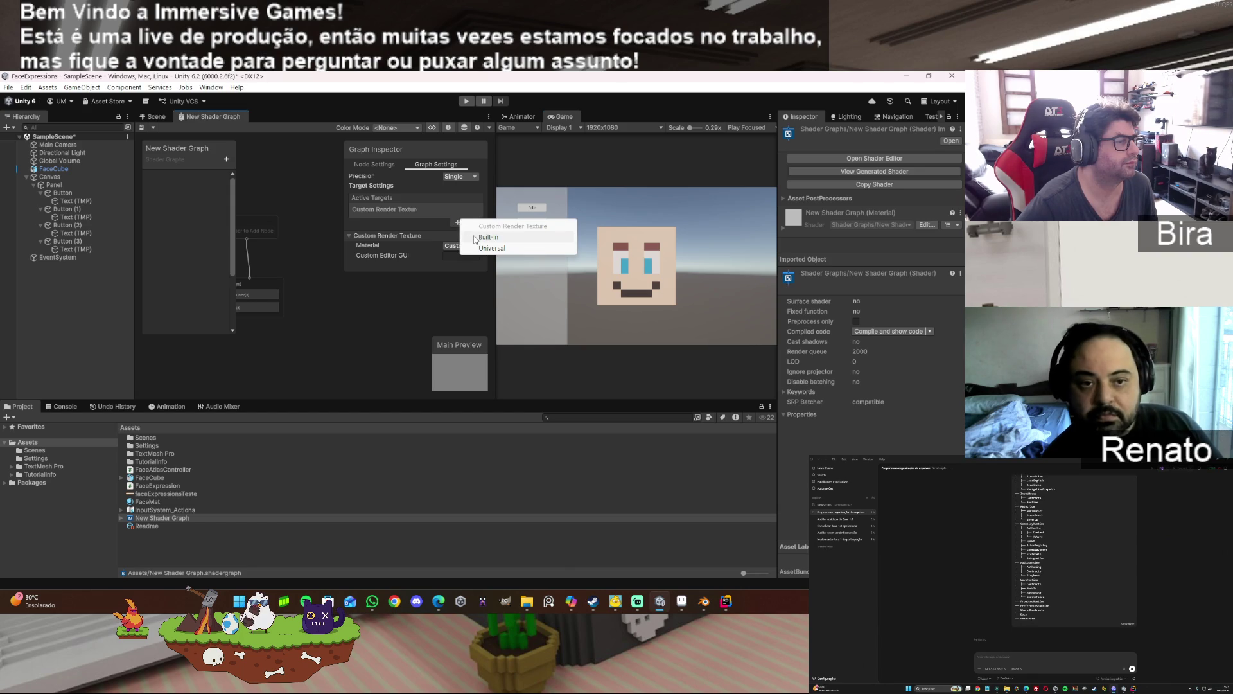
click(482, 248)
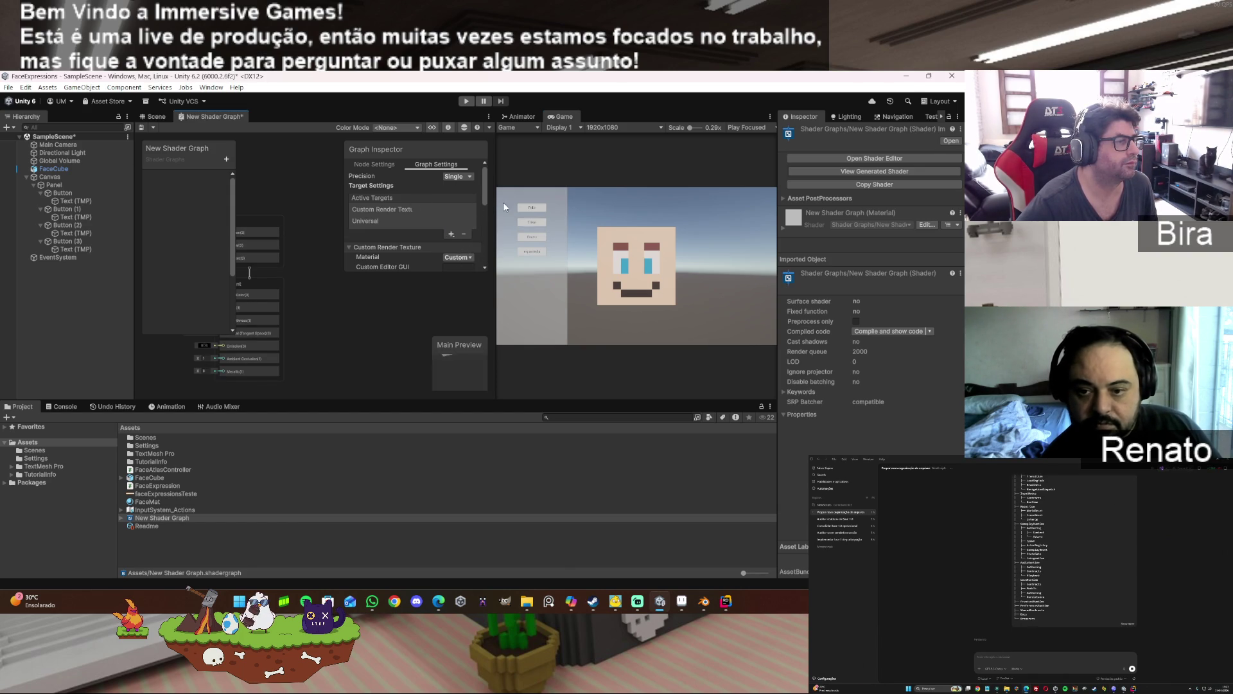
drag(495, 203, 590, 204)
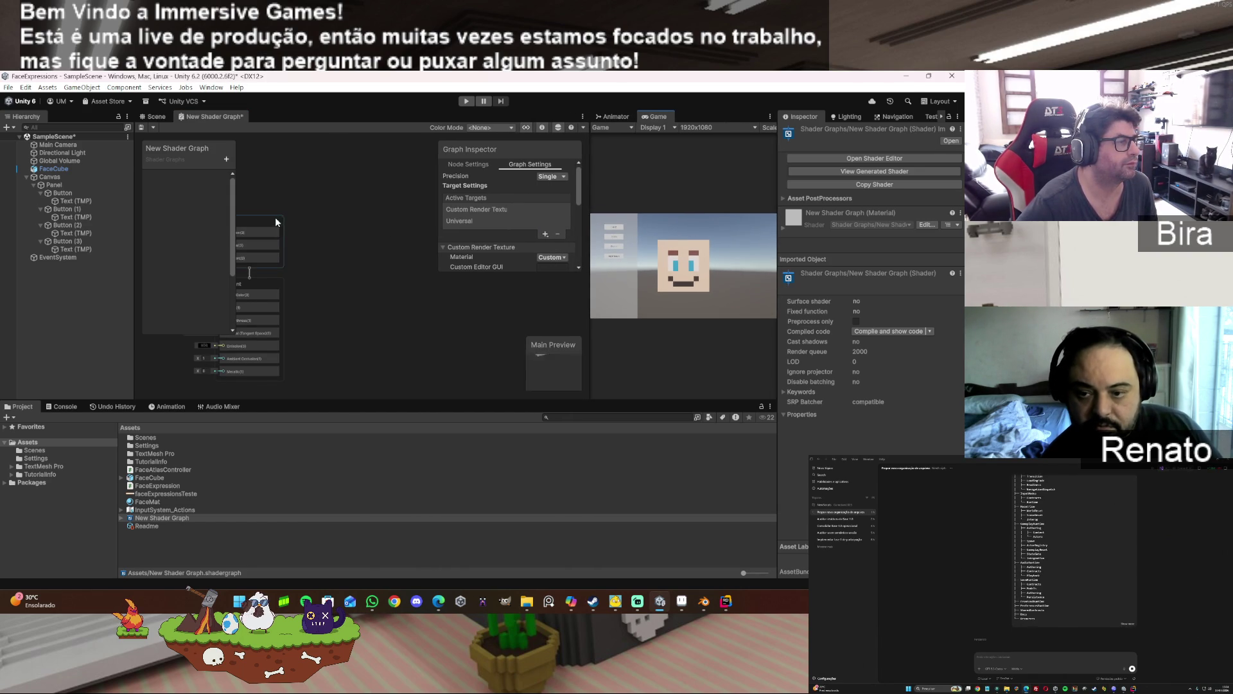
mouse_move(275, 217)
mouse_down()
mouse_move(376, 223)
mouse_move(361, 212)
mouse_up()
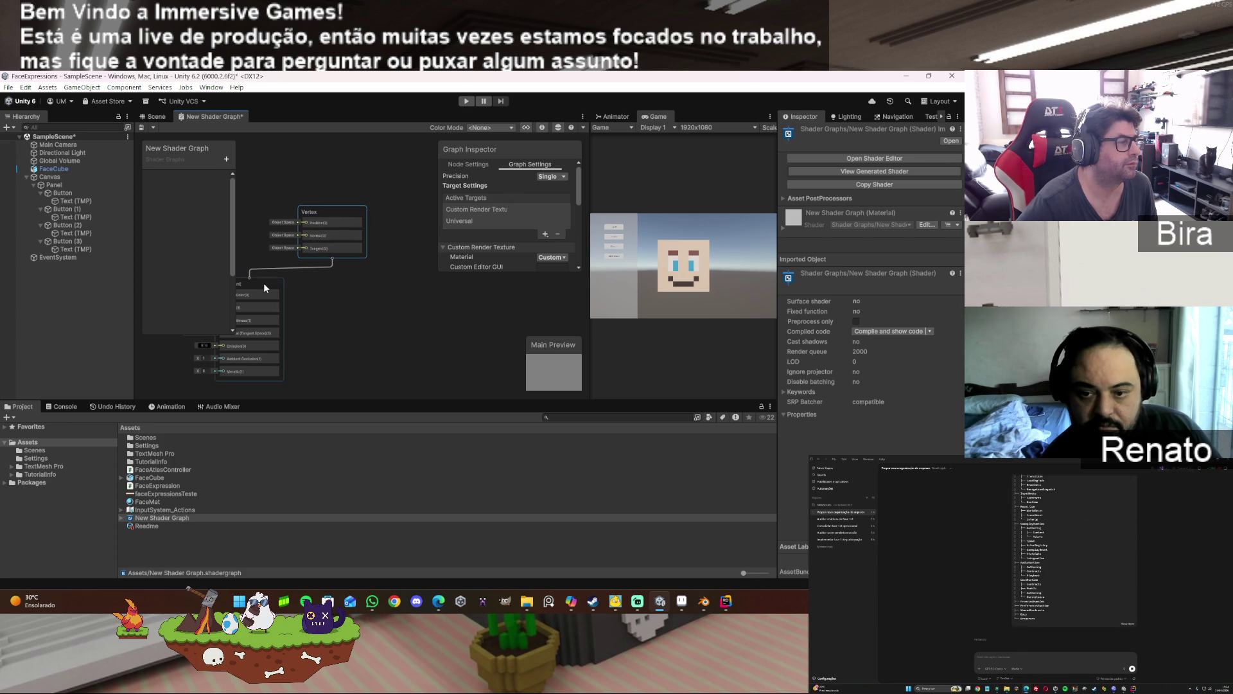
mouse_move(263, 283)
mouse_down()
mouse_move(379, 281)
mouse_move(362, 282)
mouse_up()
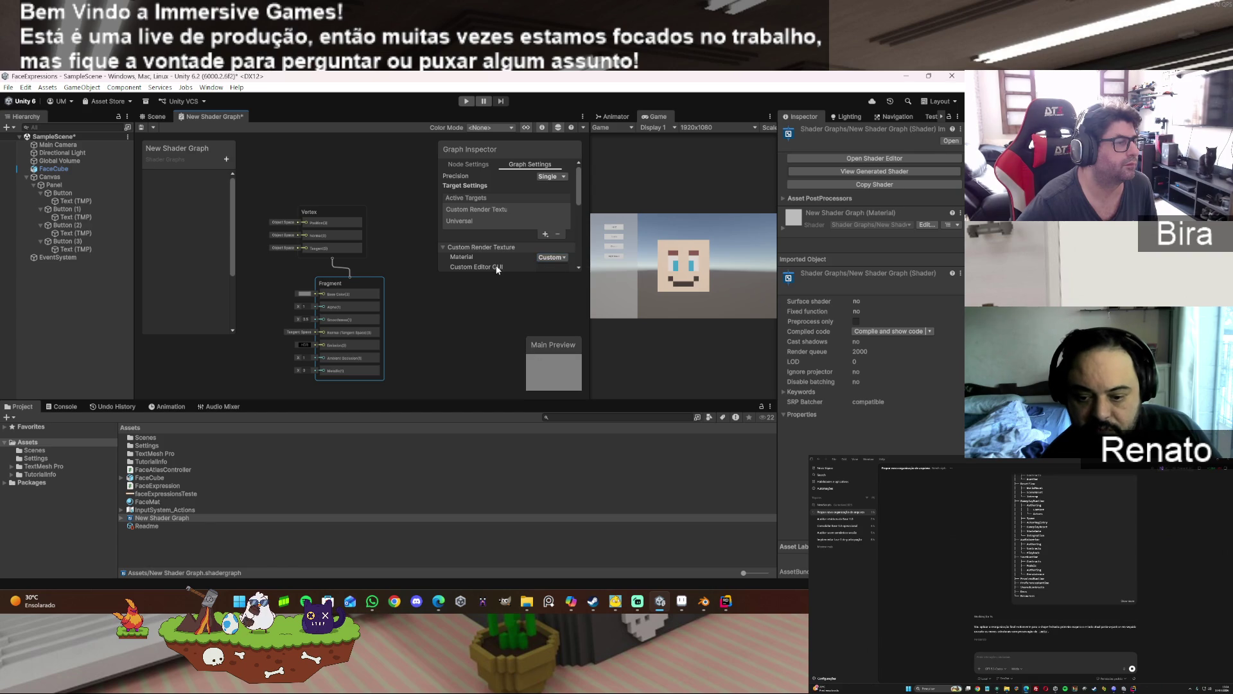
- Bring up the Blackboard's property type menu after scrolling the Graph Inspector back up
click(228, 159)
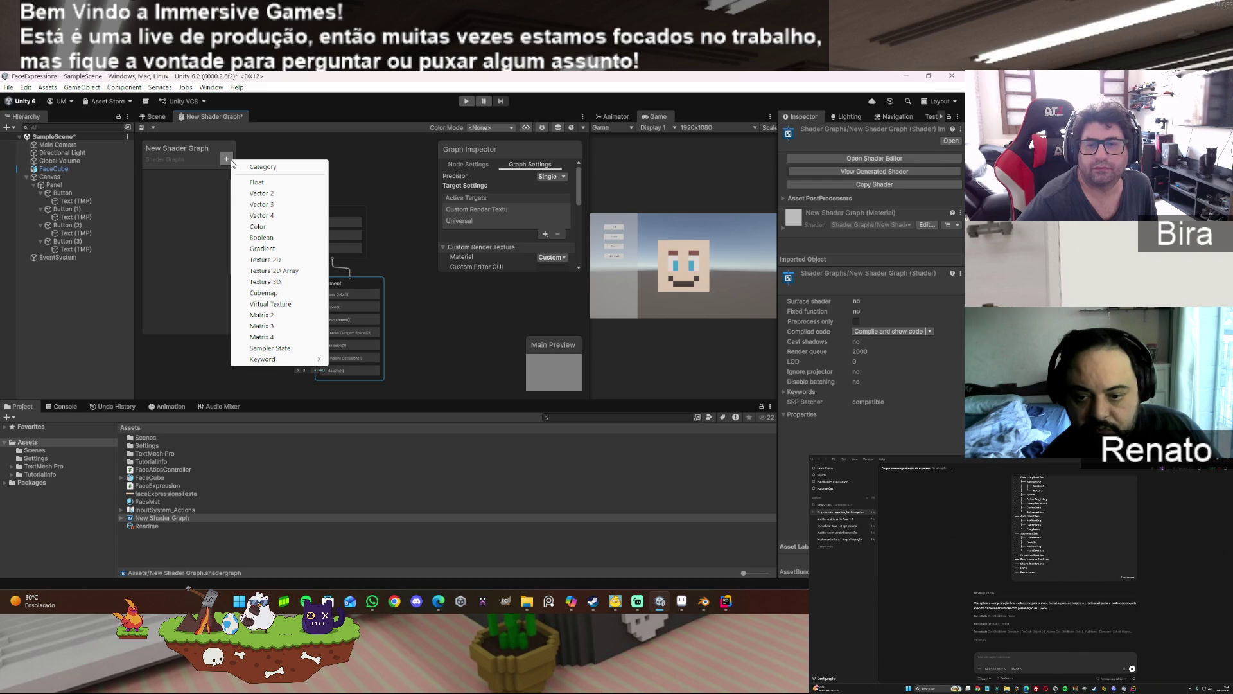
click(386, 156)
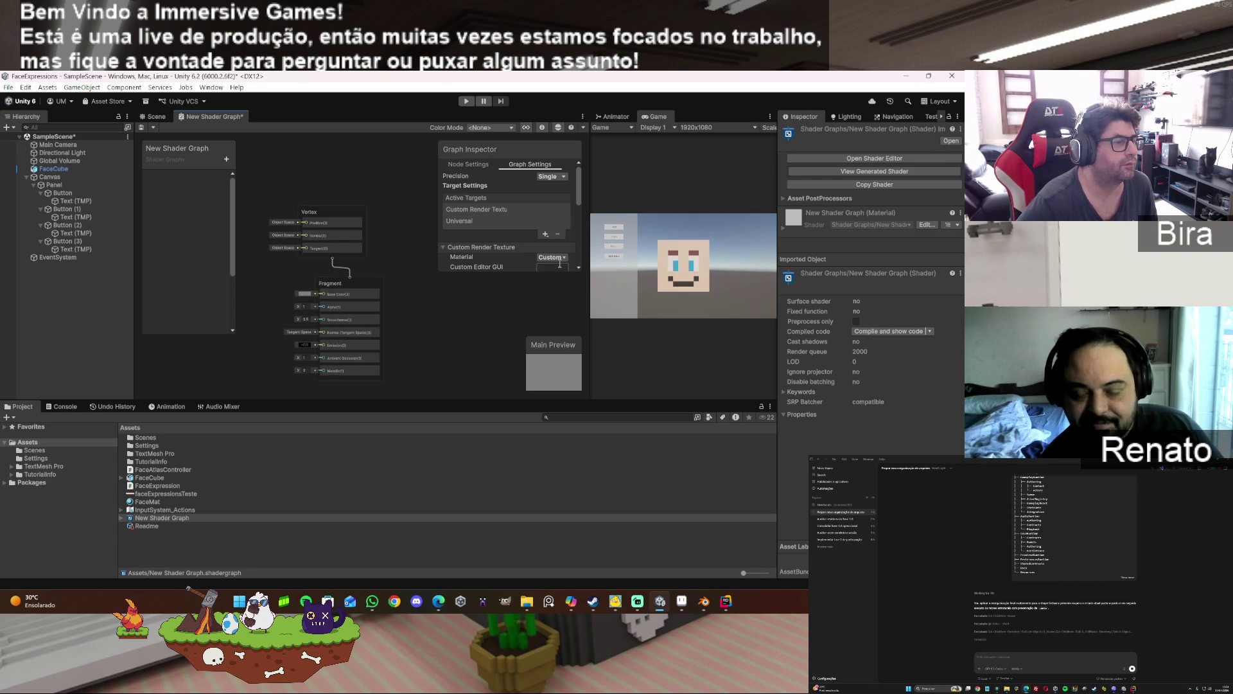
scroll(488, 239, down, 2)
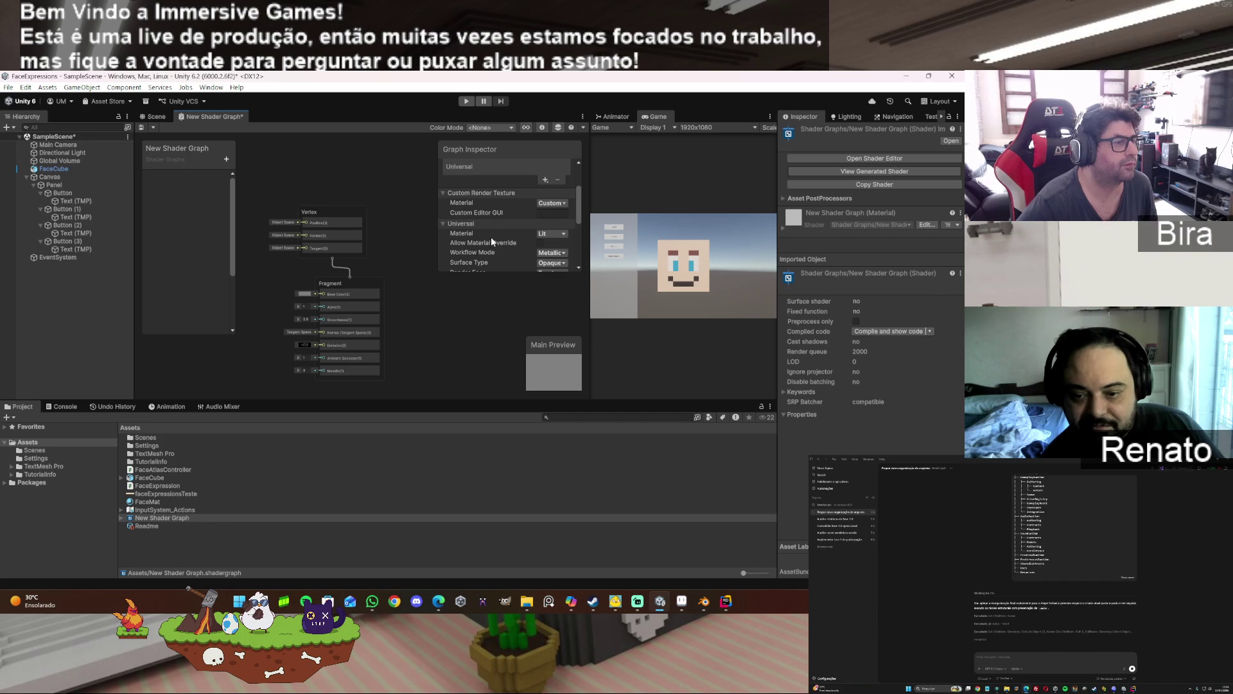
scroll(506, 228, down, 4)
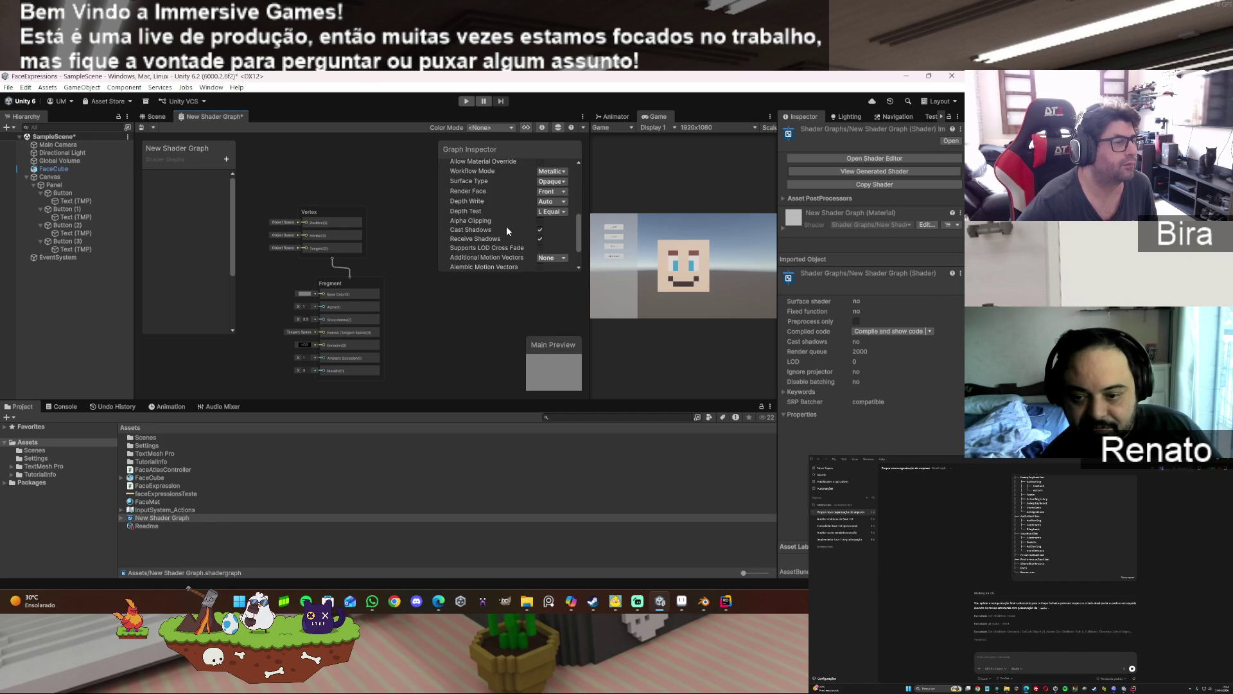
scroll(507, 228, up, 3)
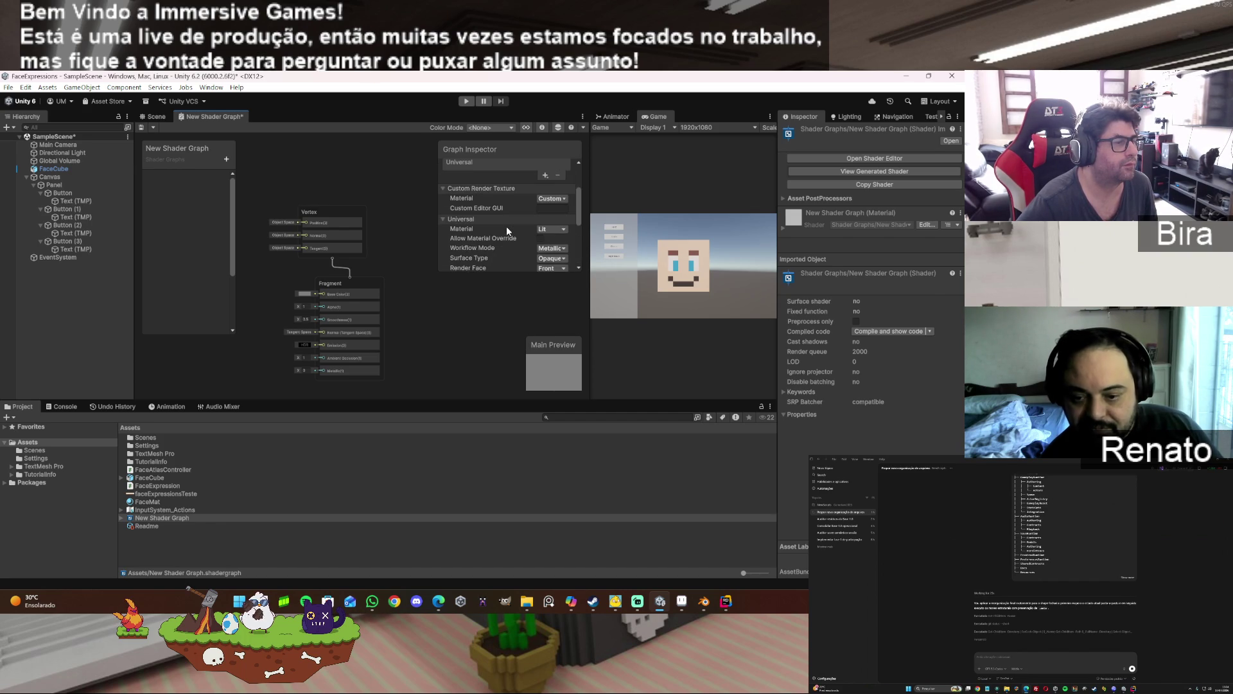
scroll(506, 226, up, 2)
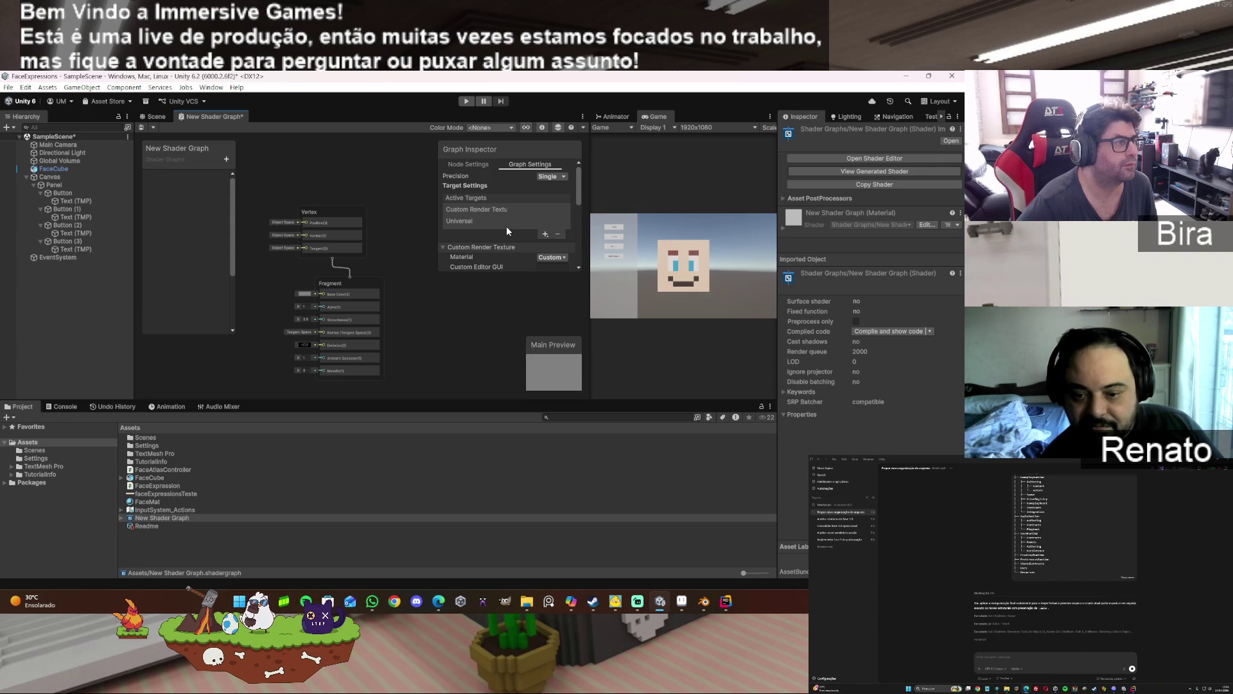
click(227, 159)
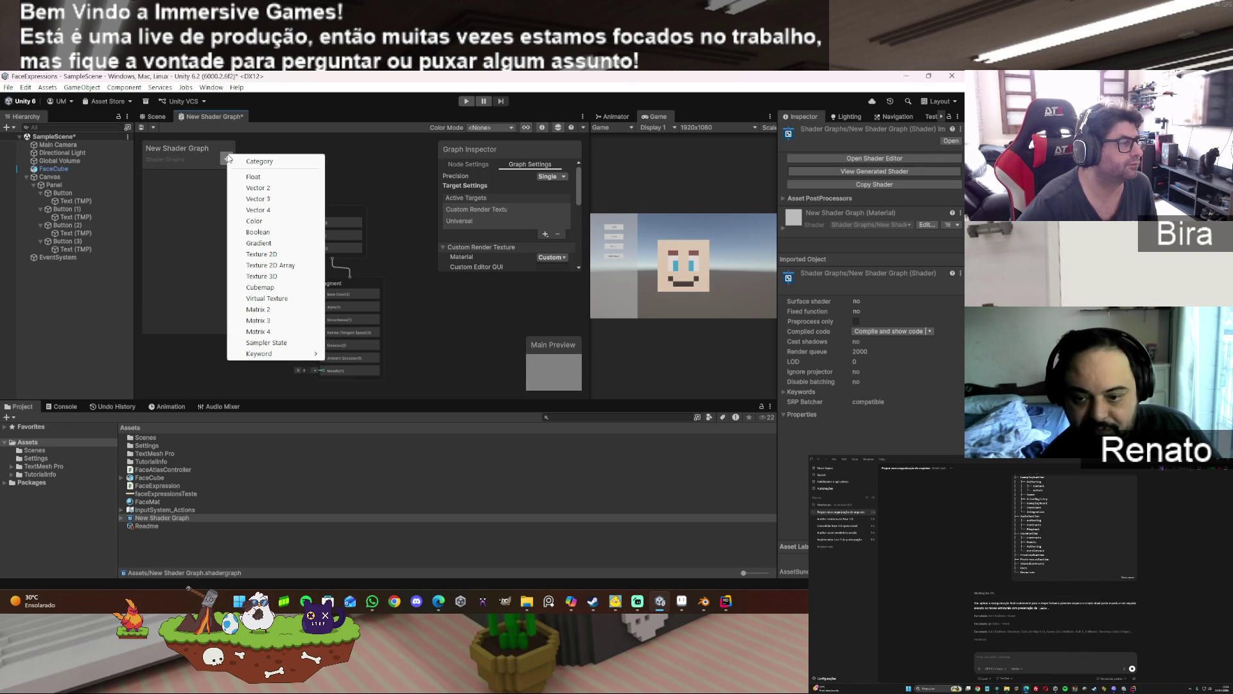
- Add a Texture2D property to the blackboard and remove the Universal active target
click(261, 254)
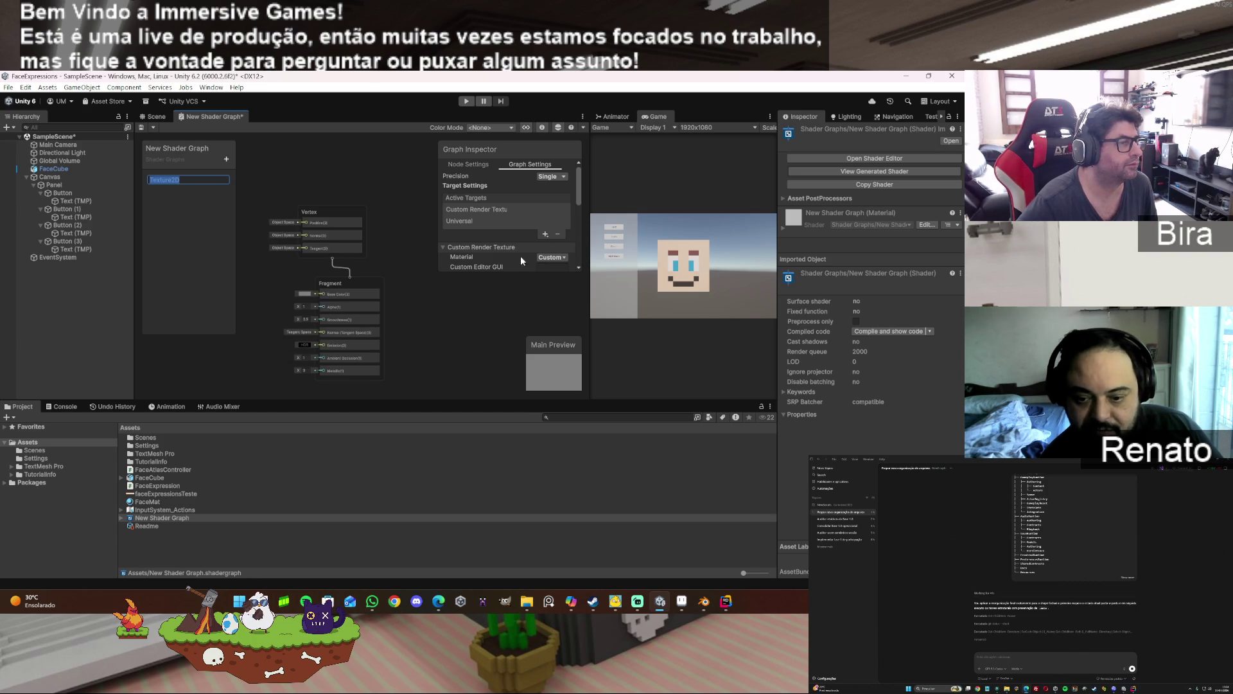
click(561, 234)
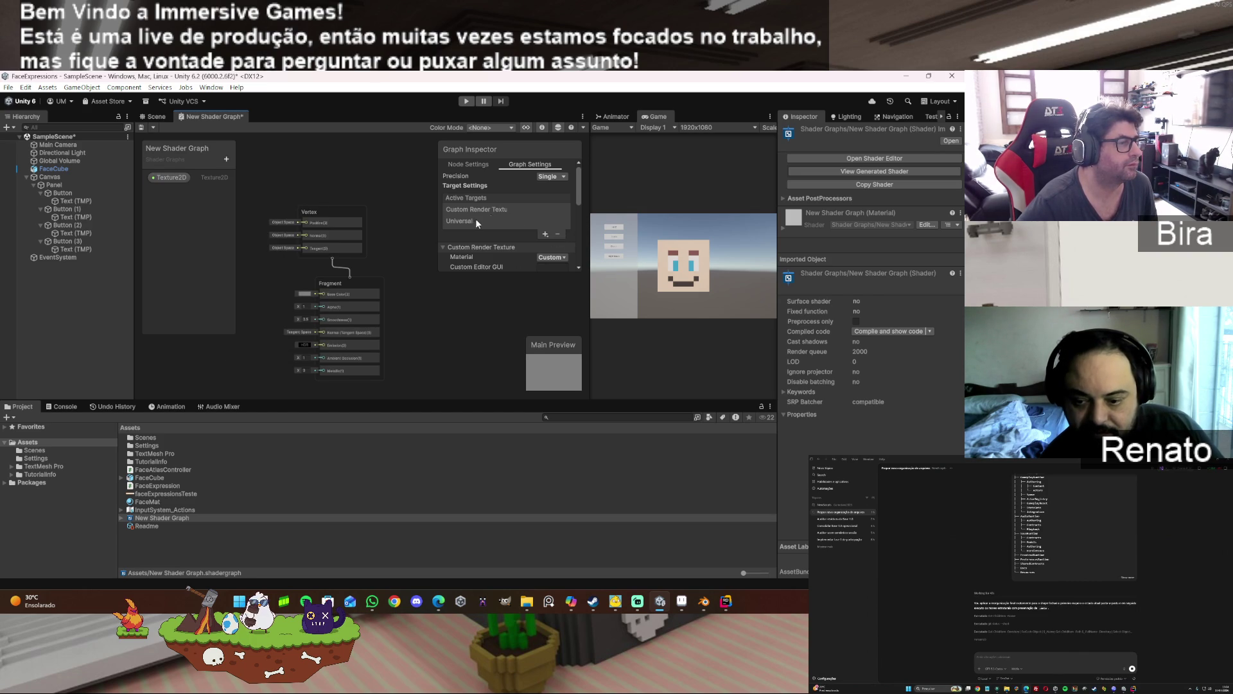
click(475, 221)
click(556, 233)
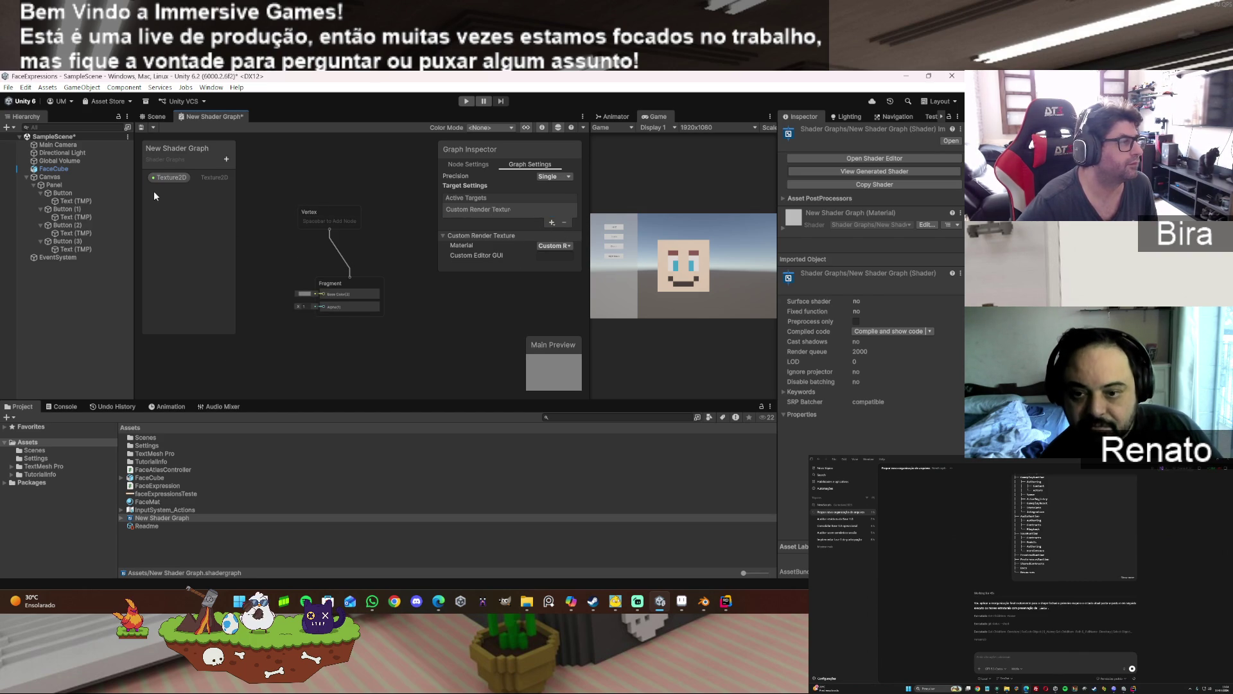
- Drop the Texture2D property onto the canvas as a node, then delete that node
click(168, 175)
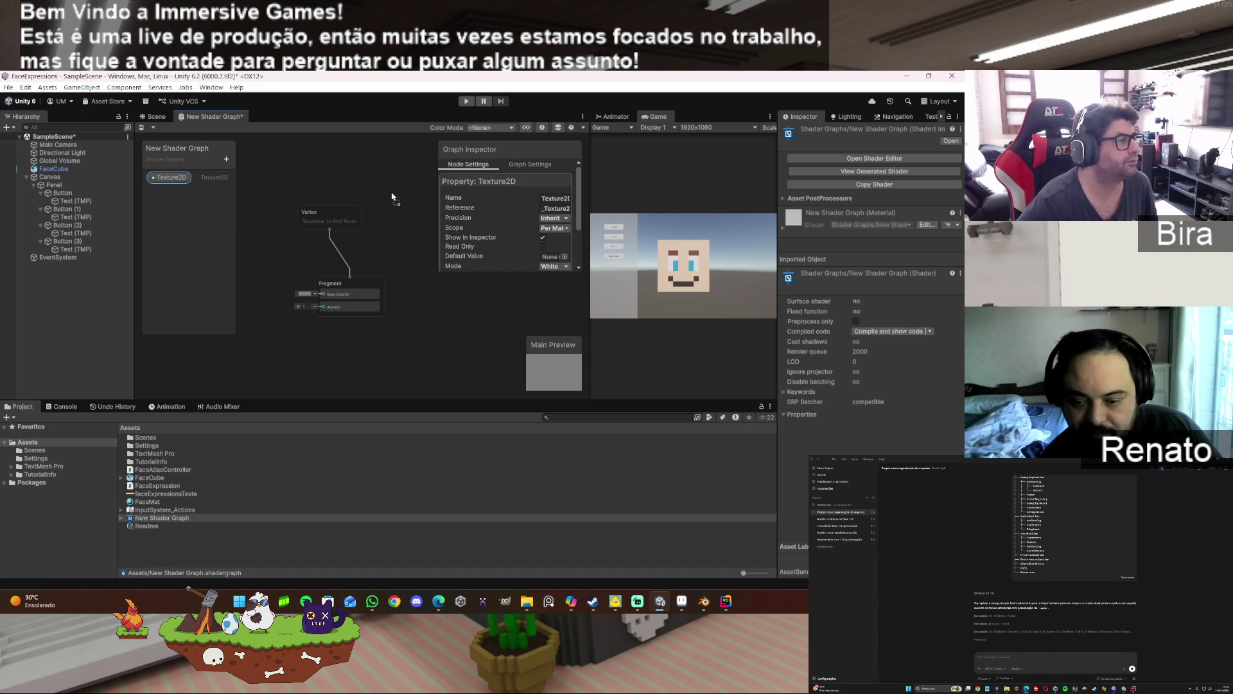
drag(344, 192, 333, 185)
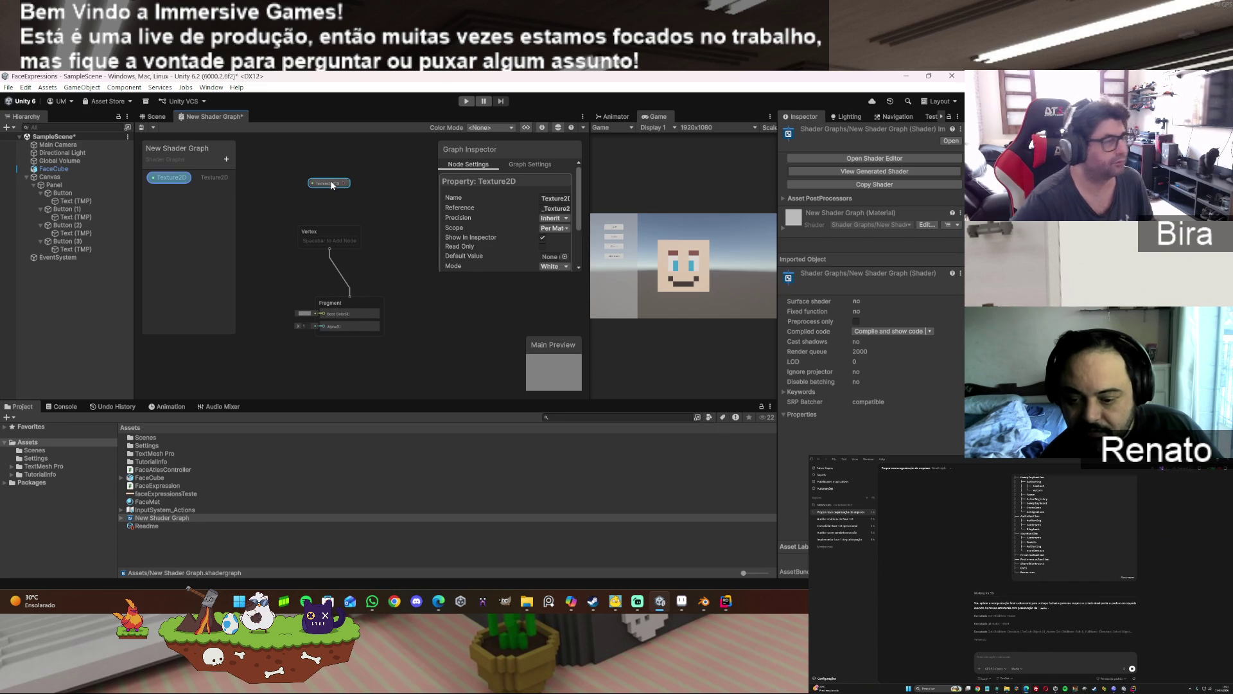
key(Delete)
click(354, 242)
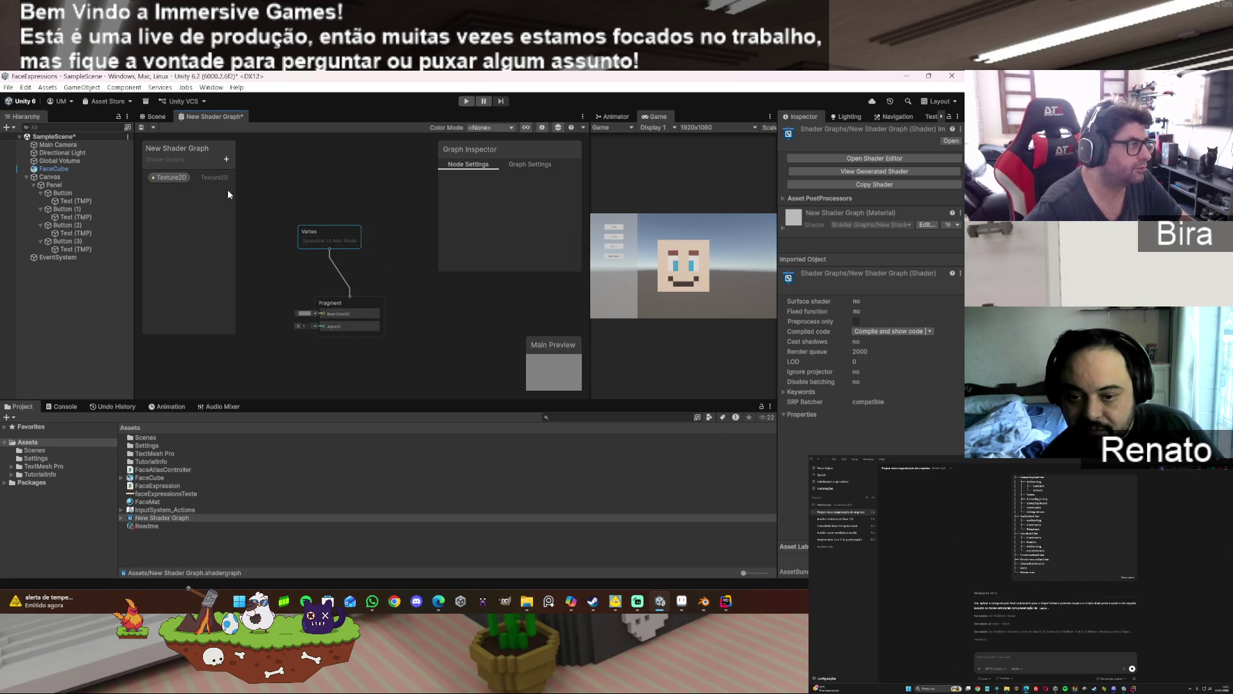
click(300, 182)
- Delete the Texture2D property from the blackboard
right_click(299, 182)
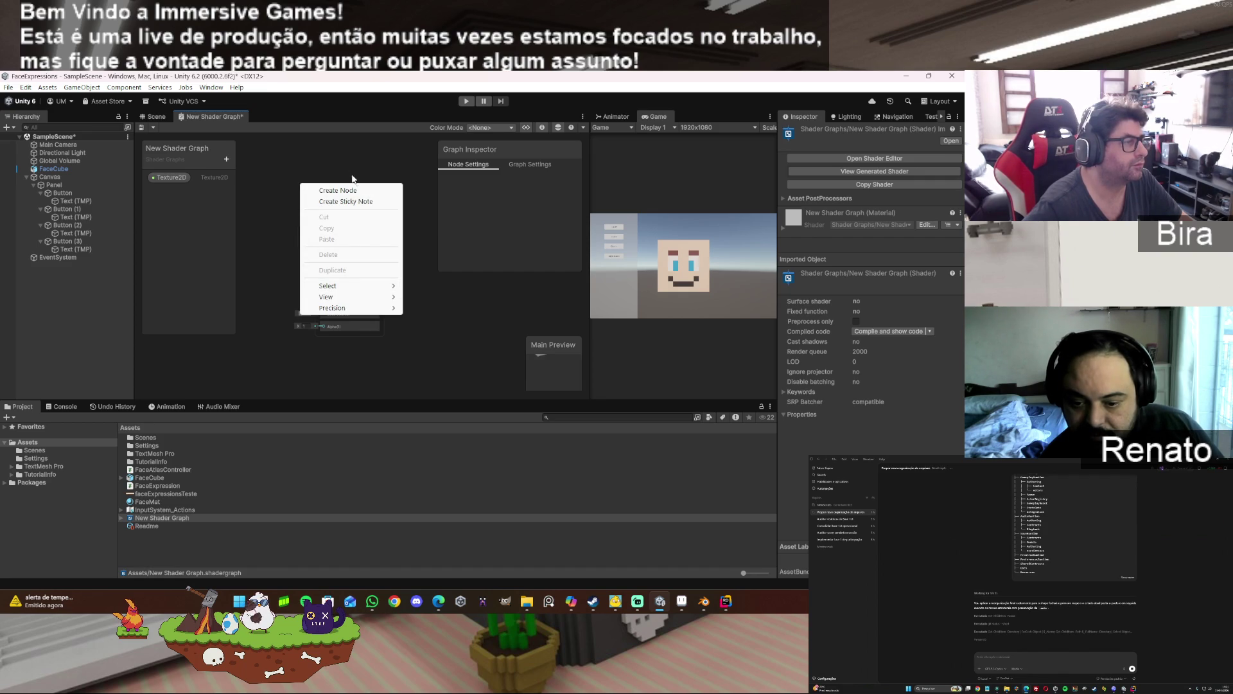
click(452, 334)
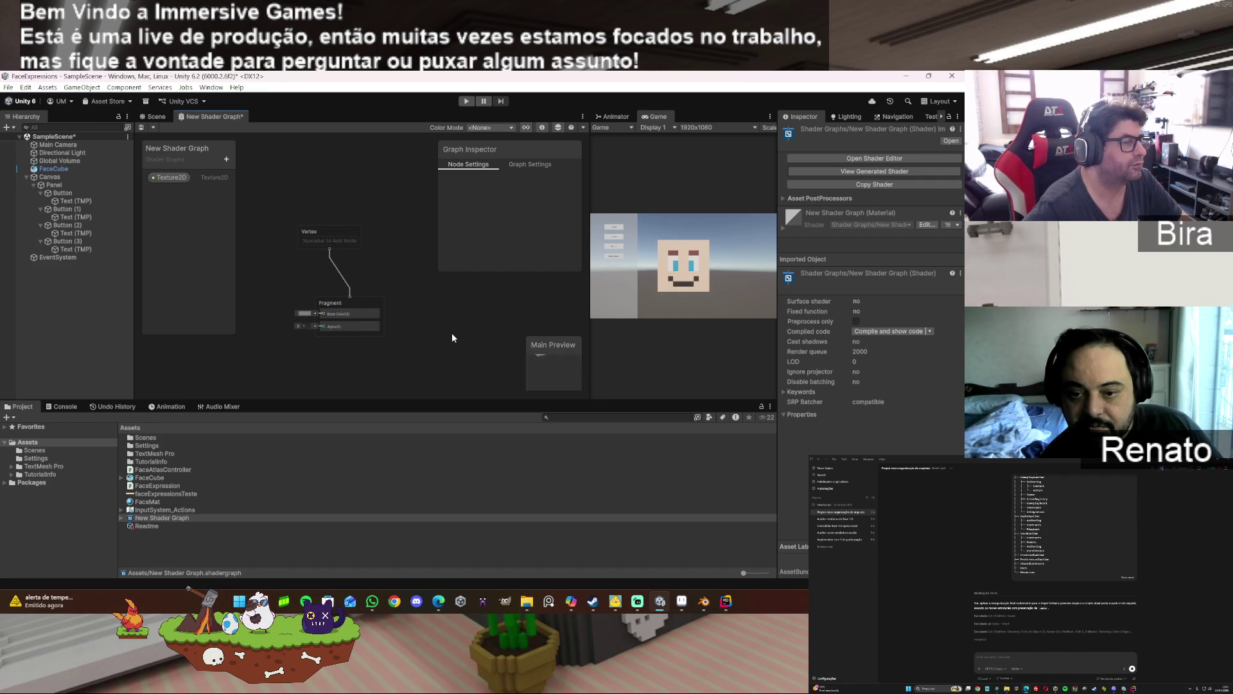
click(174, 177)
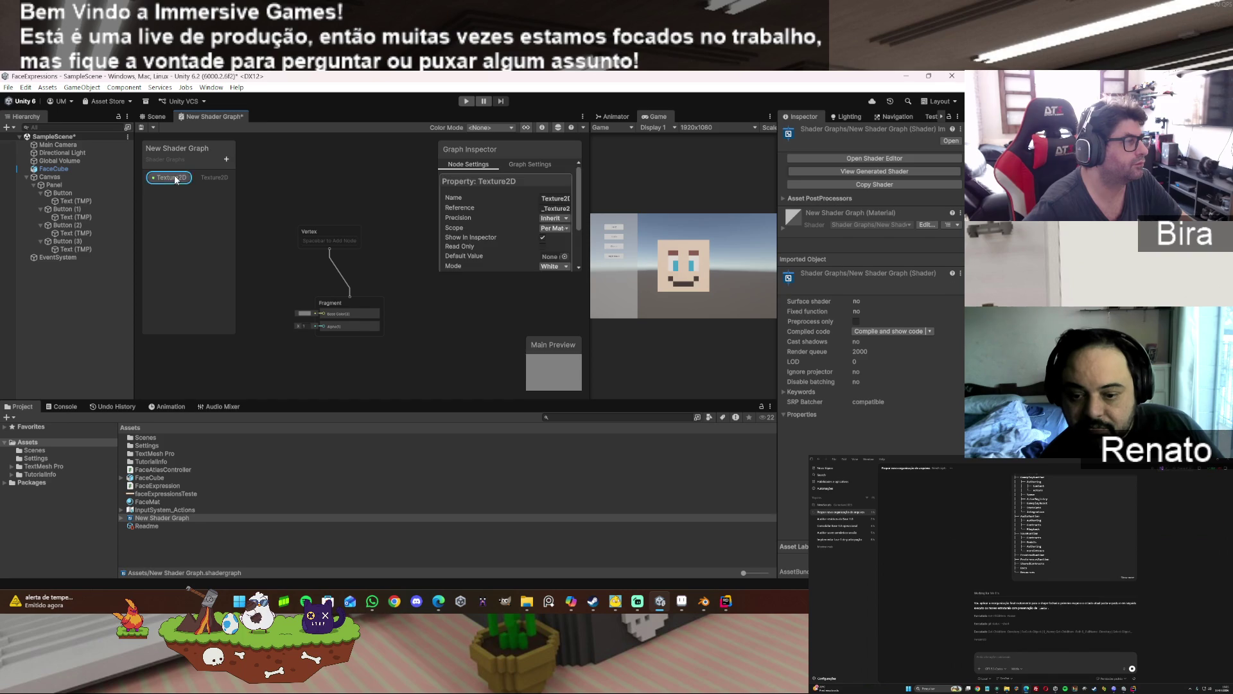
key(Delete)
- Add a Texture3D property and inspect its Default Value texture picker without choosing one
click(226, 159)
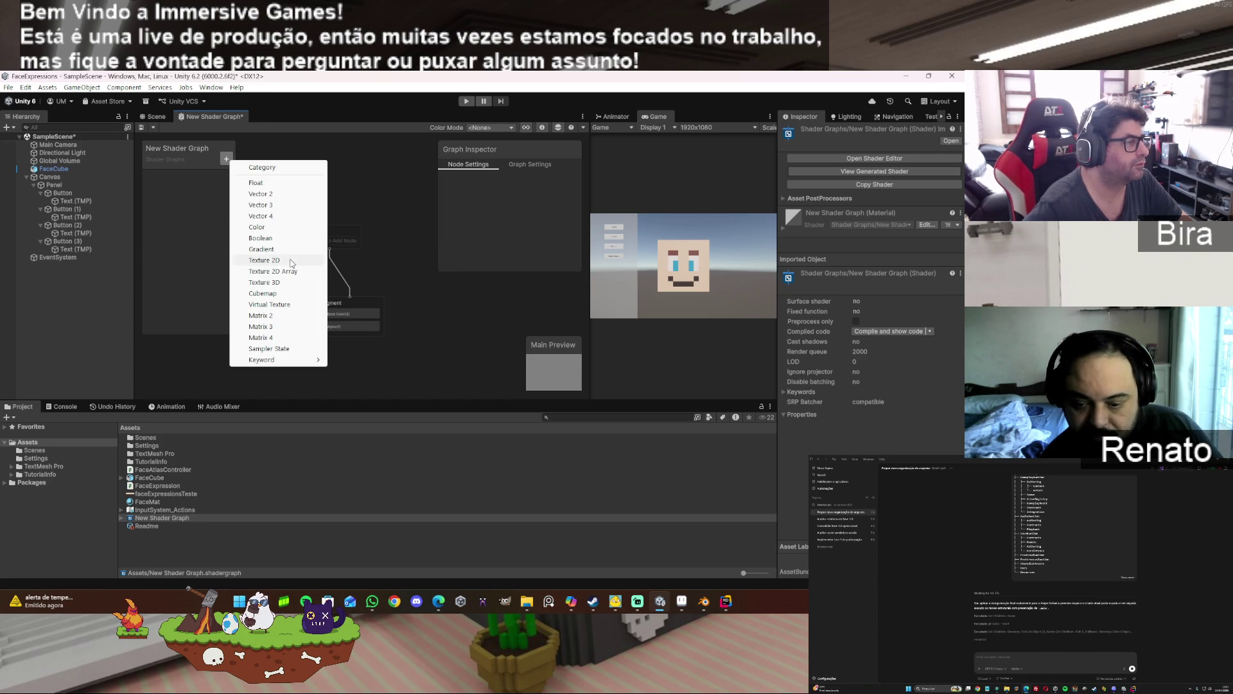
click(275, 282)
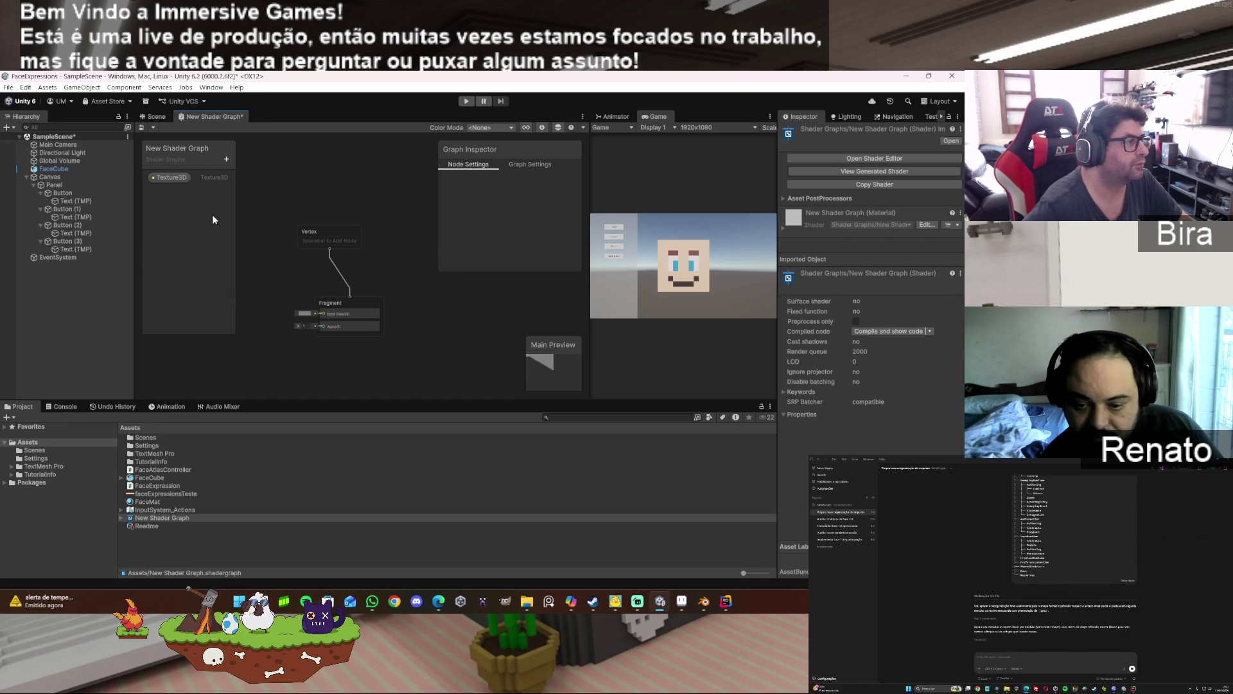
click(173, 178)
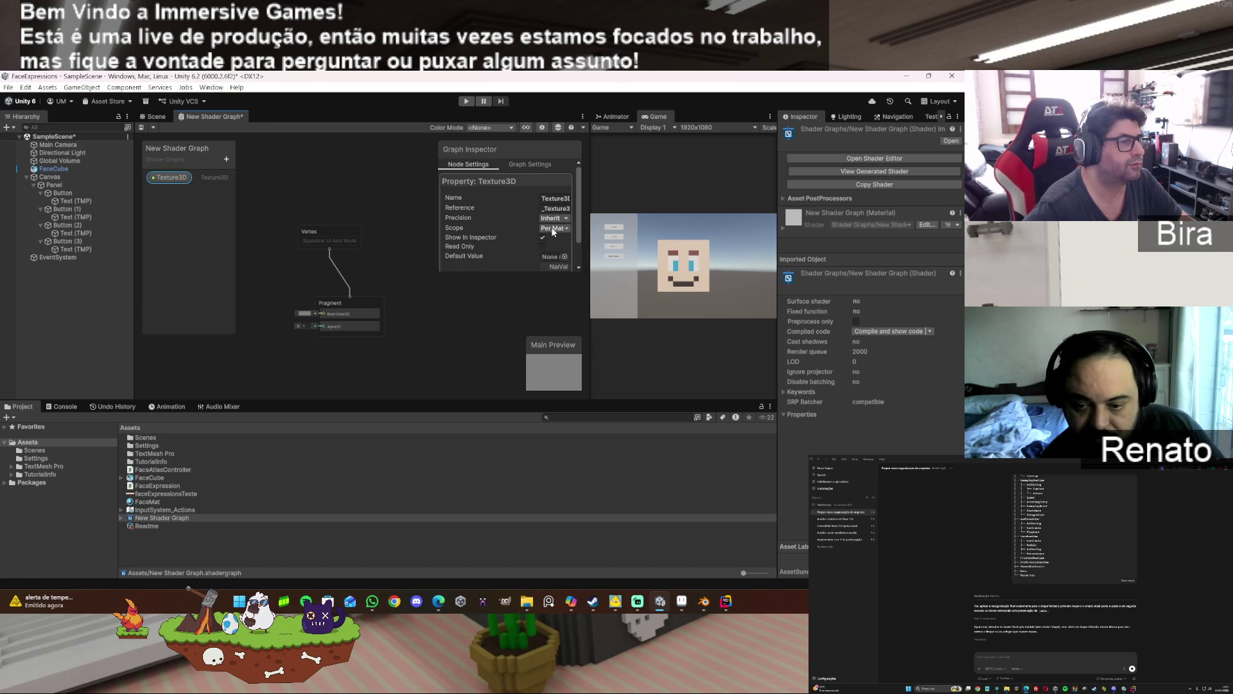
scroll(512, 237, down, 2)
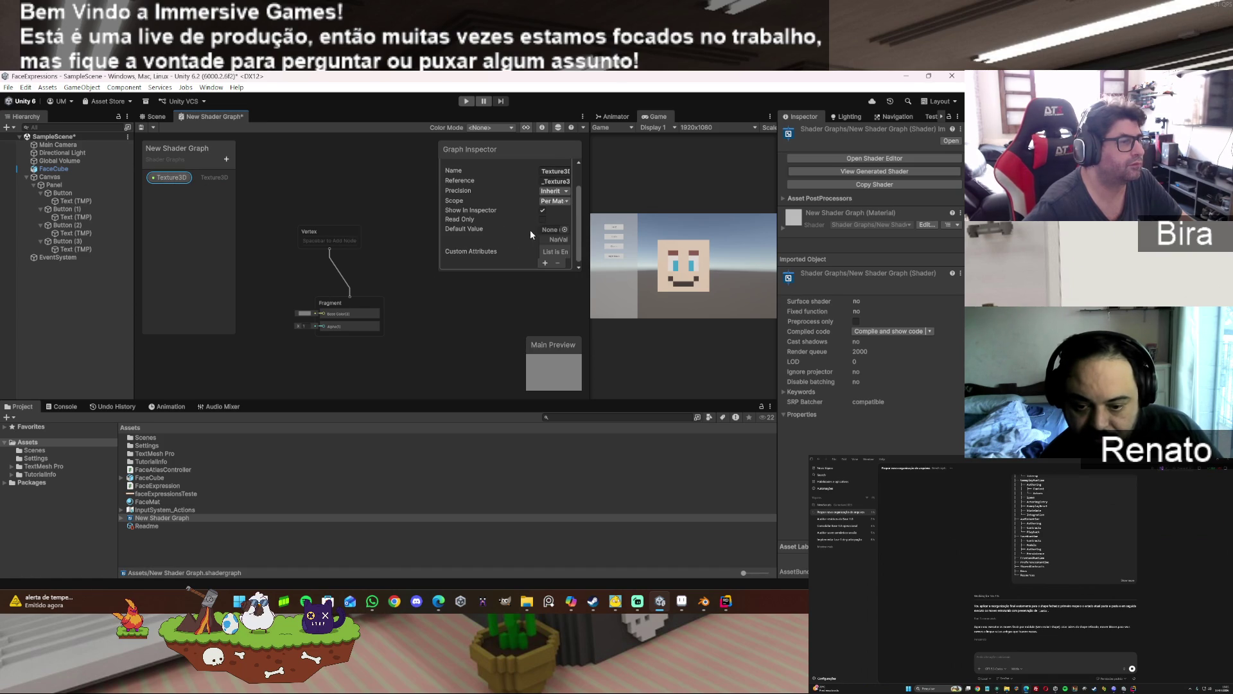
scroll(500, 229, down, 1)
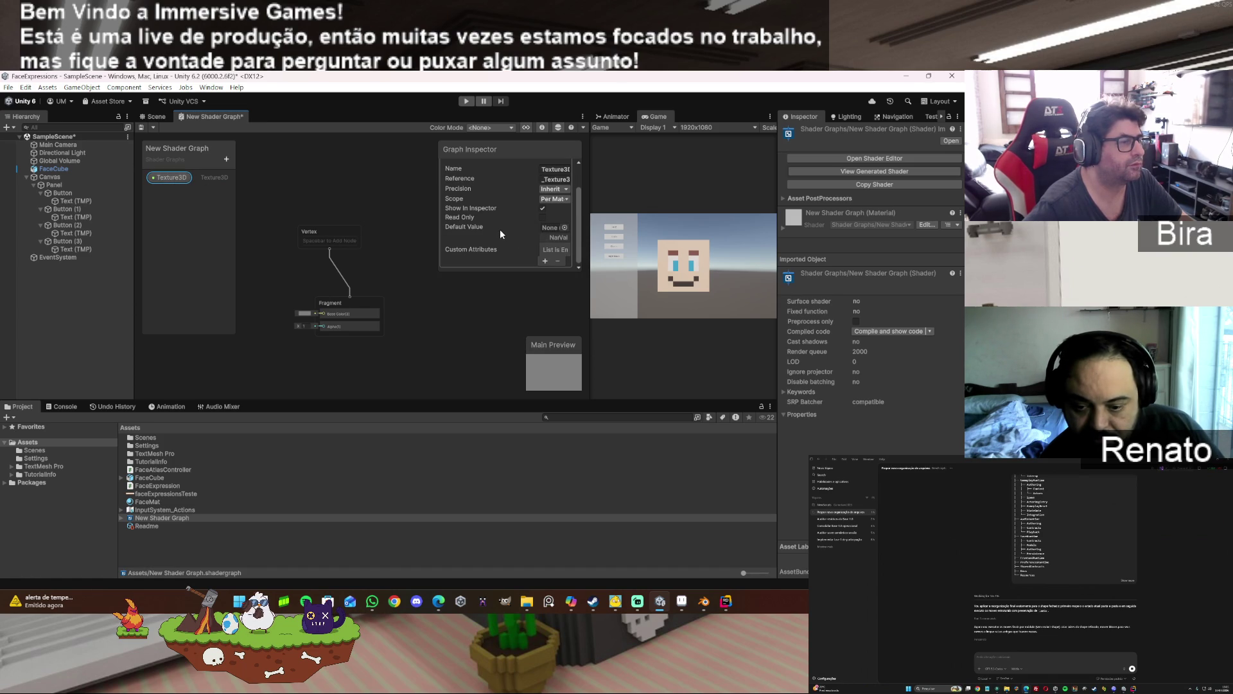
click(565, 227)
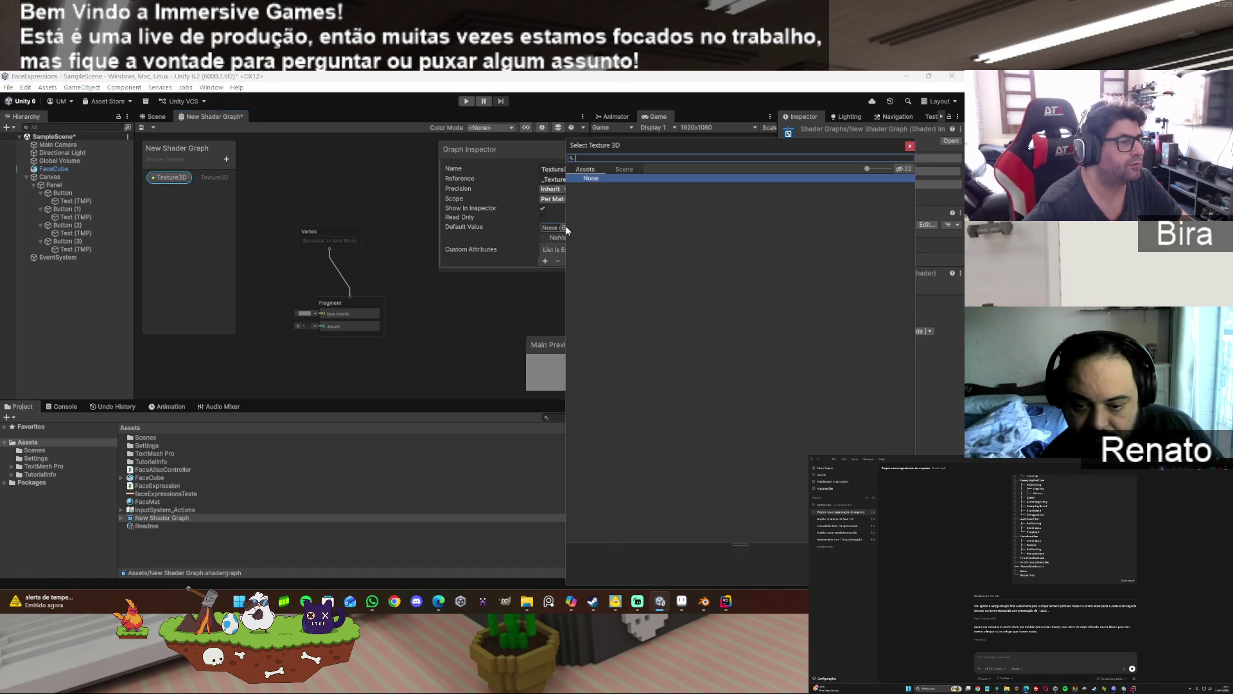
click(908, 145)
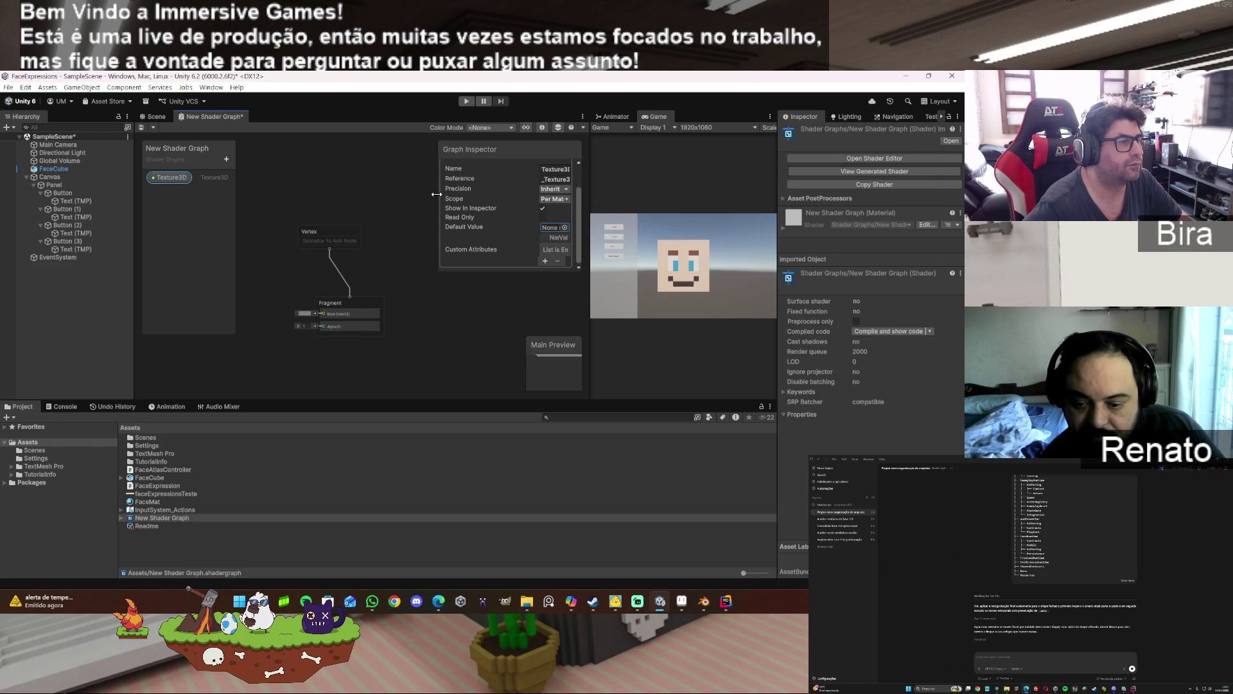
- Delete the Texture3D property and reopen the Blackboard's property type list
drag(439, 194, 381, 190)
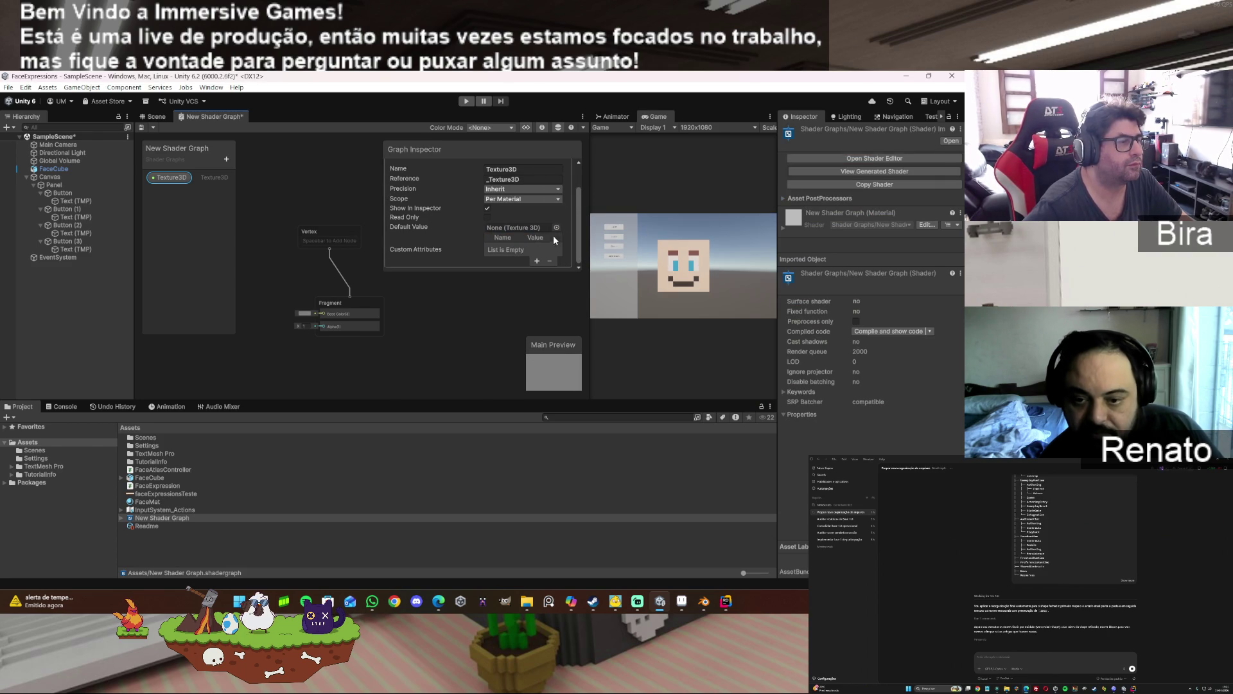
scroll(553, 235, up, 2)
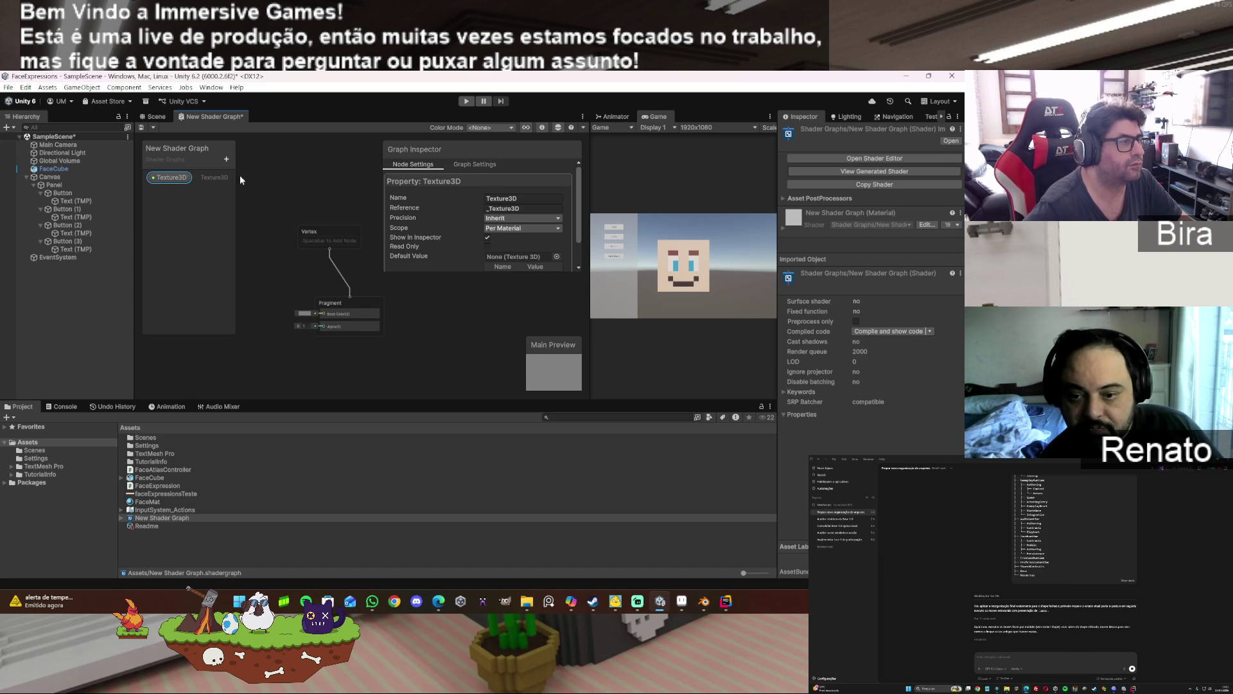
key(Delete)
click(226, 159)
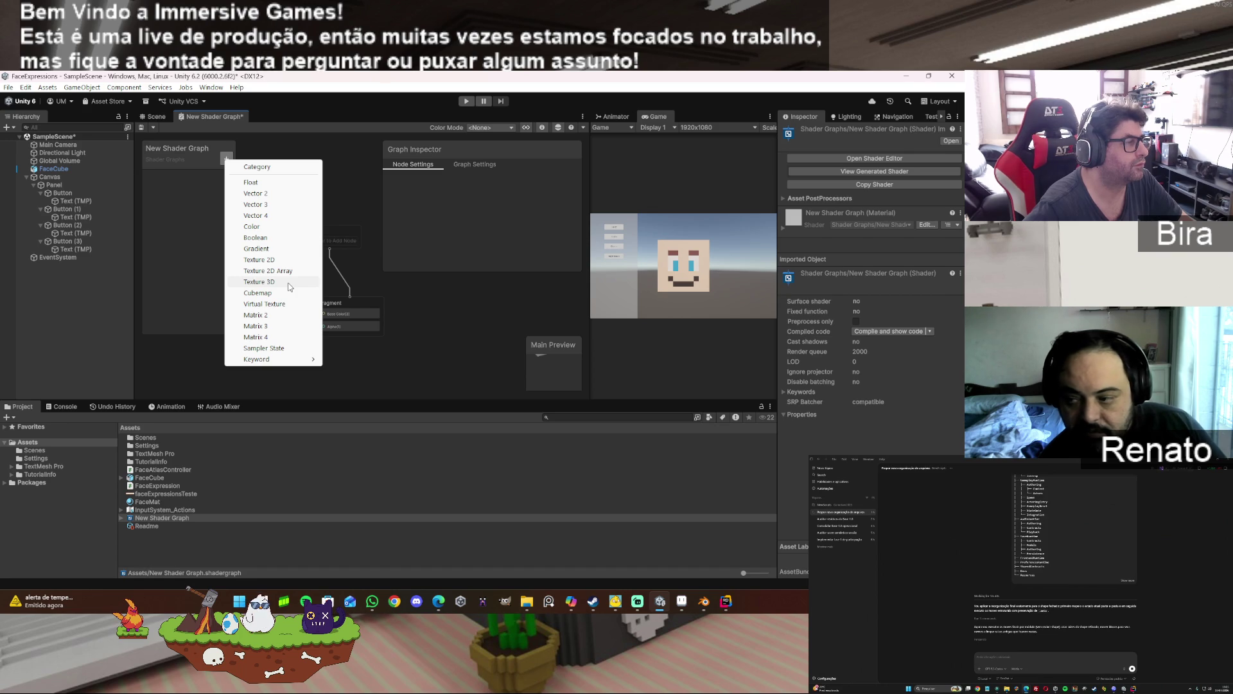
- Add a Texture2D property with faceExpressionsTeste as its default texture
click(278, 259)
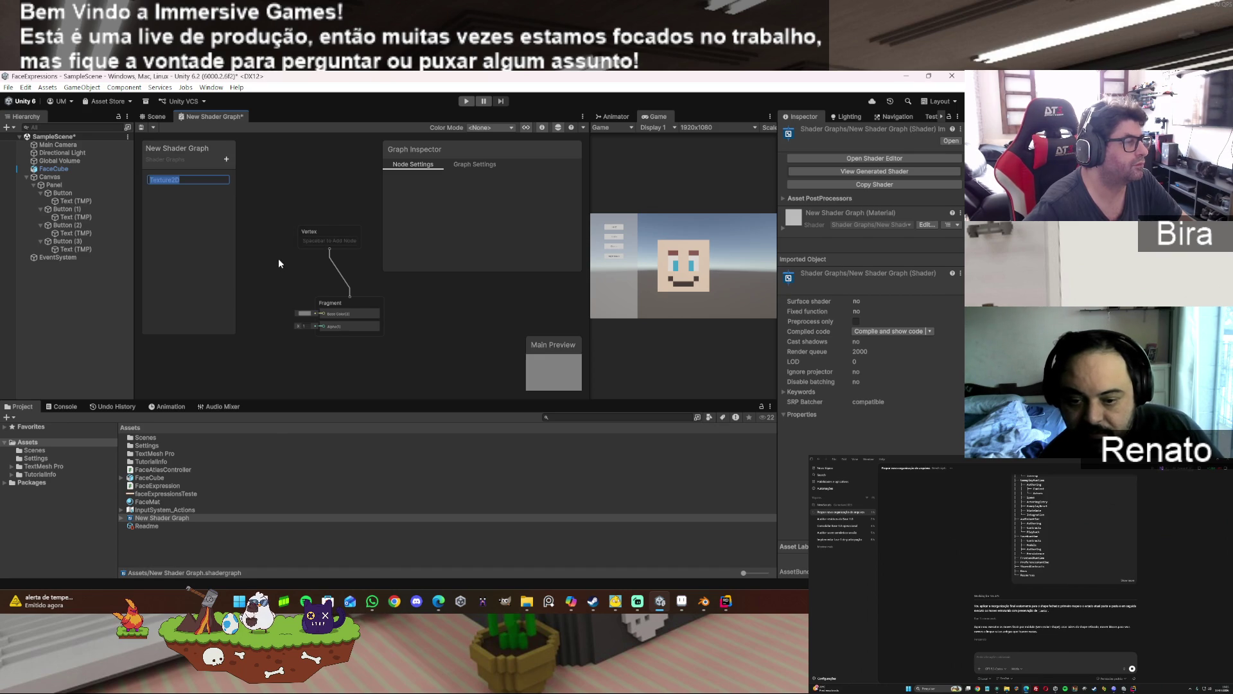
click(172, 191)
click(170, 177)
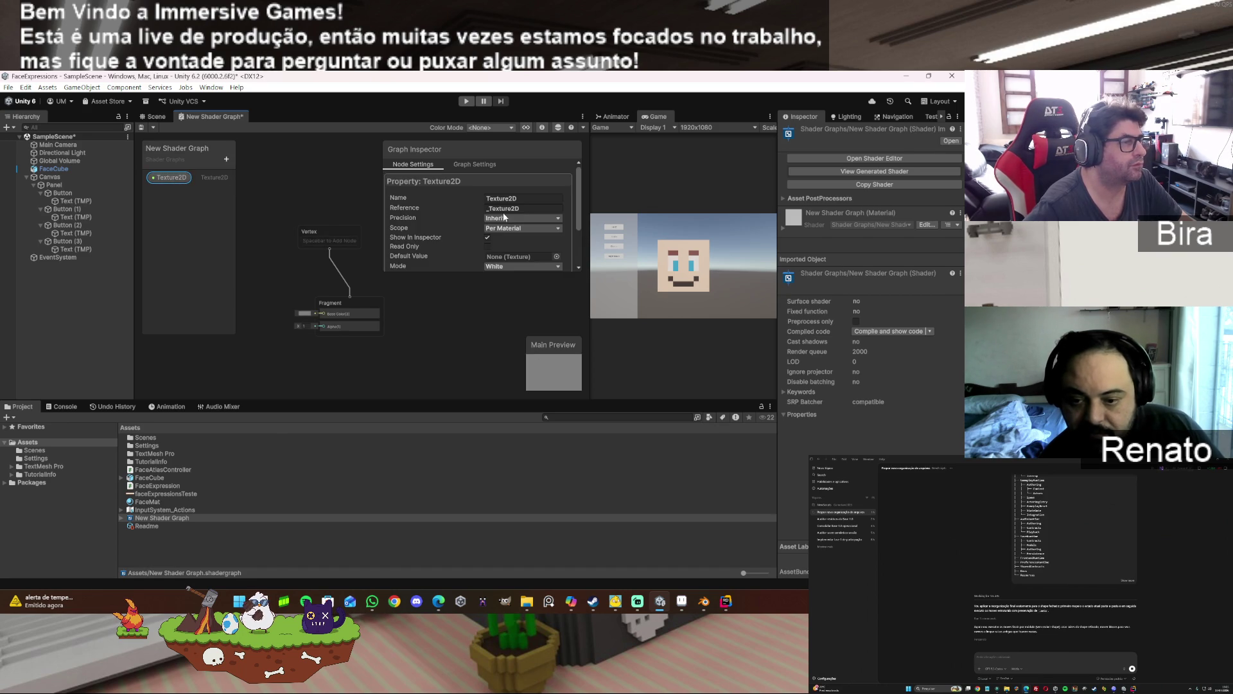
scroll(549, 220, down, 3)
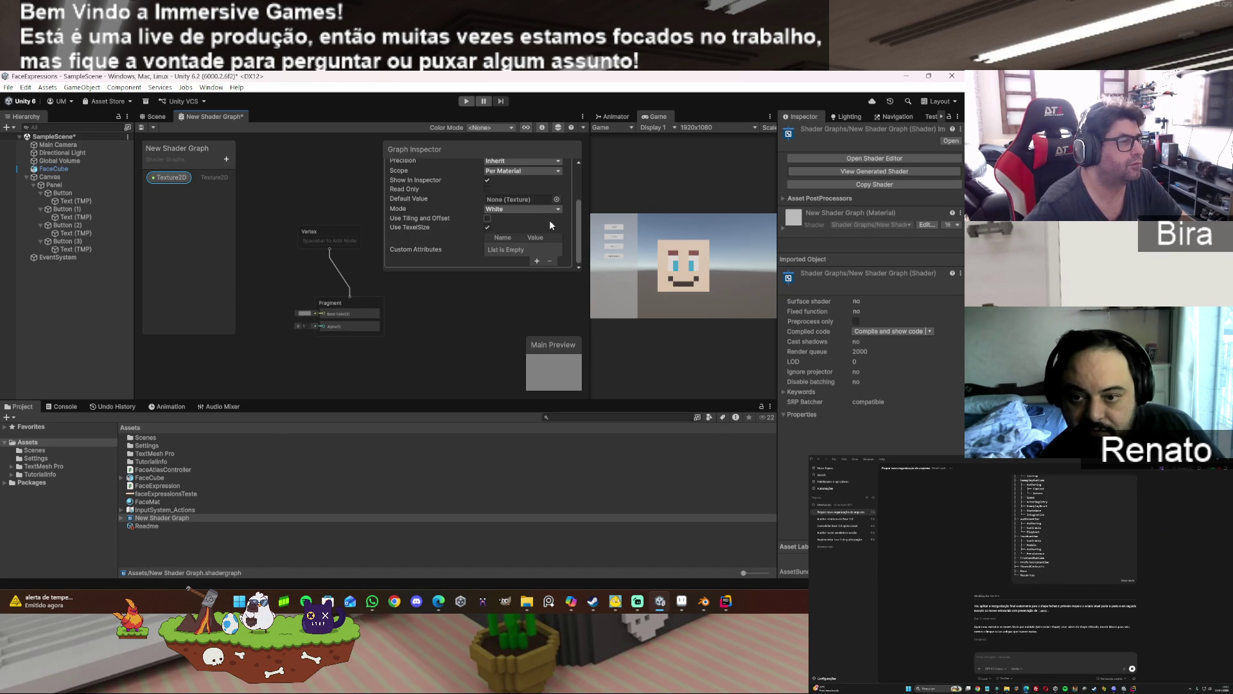
click(556, 199)
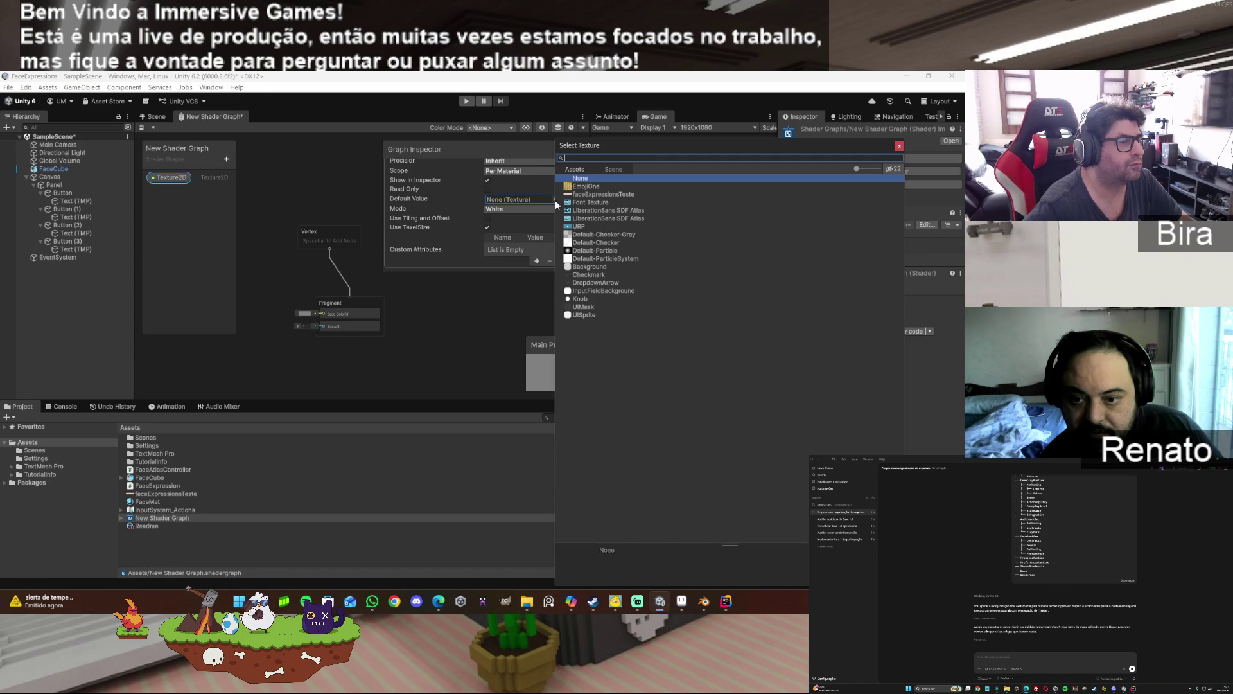
click(627, 194)
double_click(634, 194)
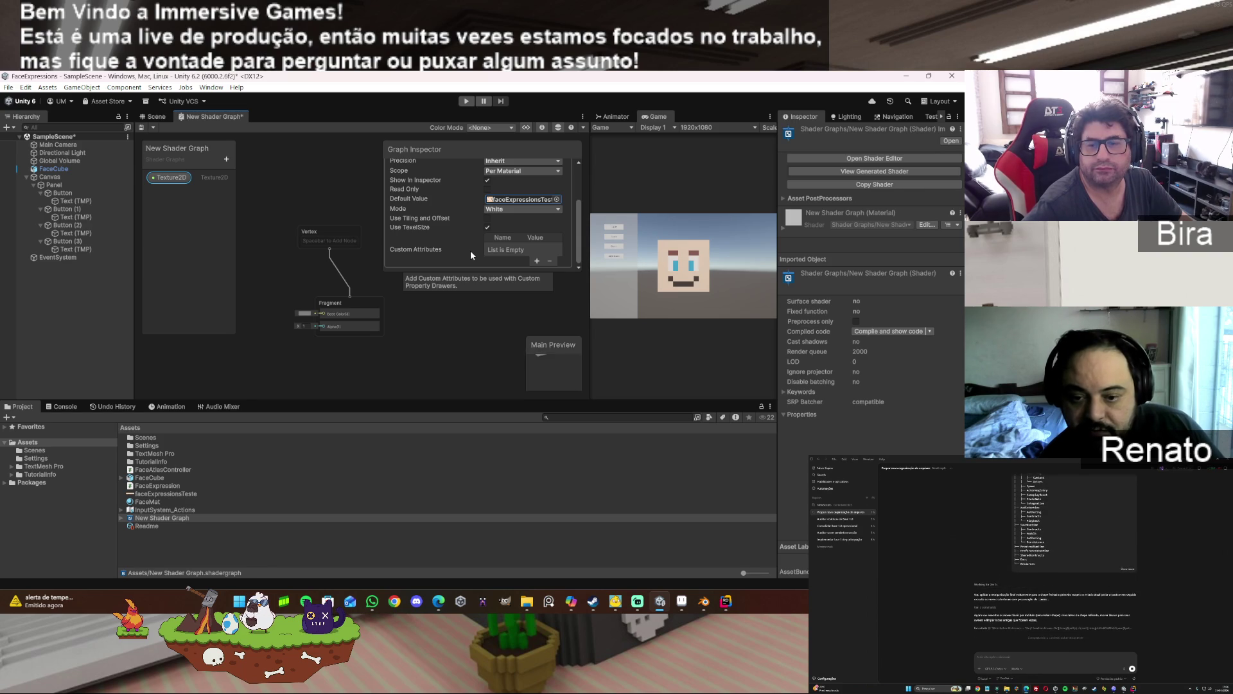
click(227, 159)
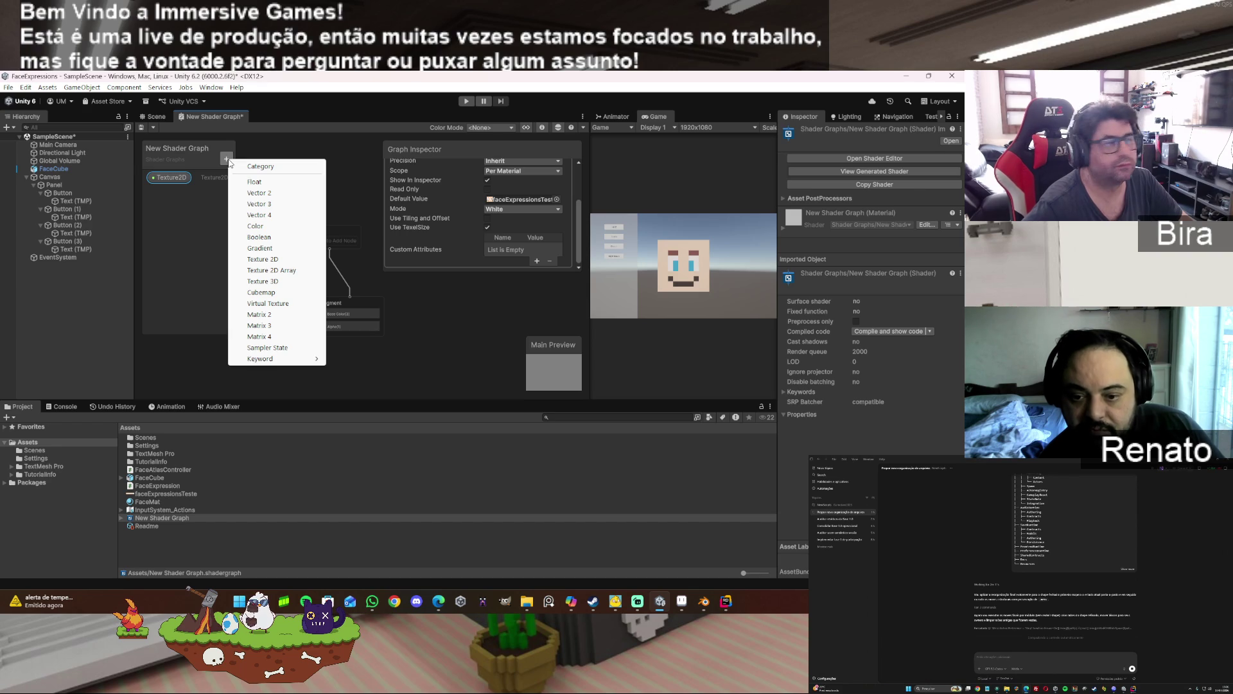
- Add two Float properties named UVOffset and UVScale to the Shader Graph blackboard
click(285, 185)
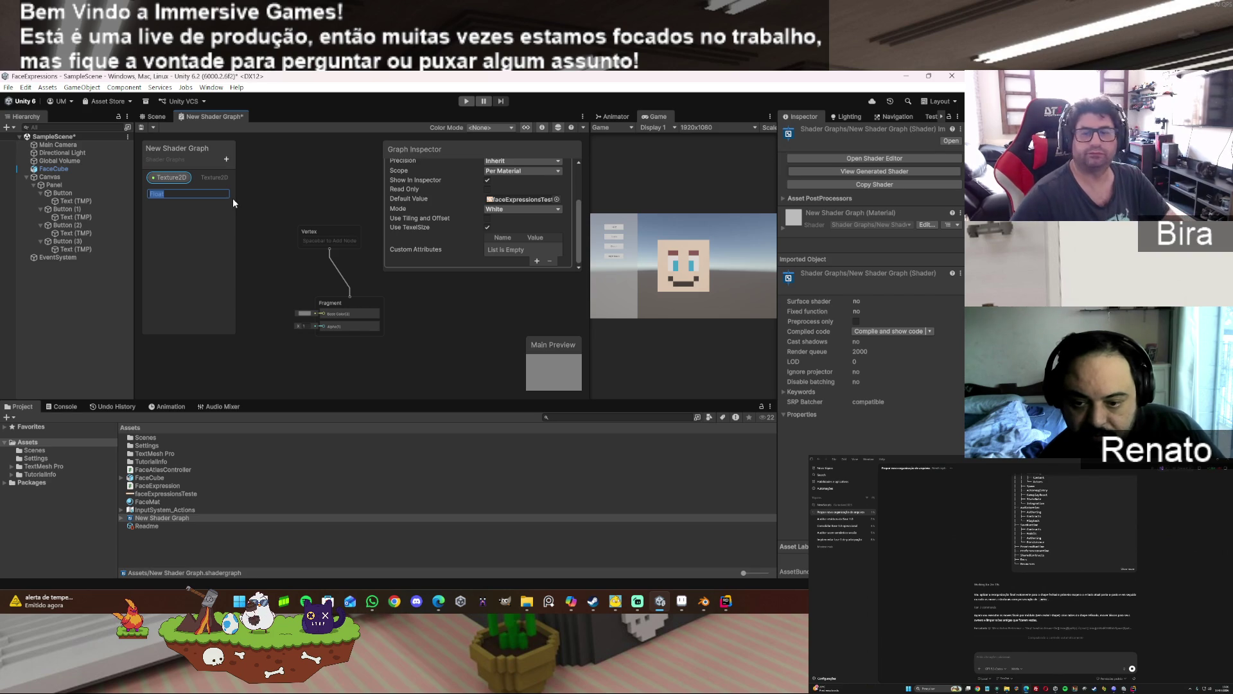
text(U)
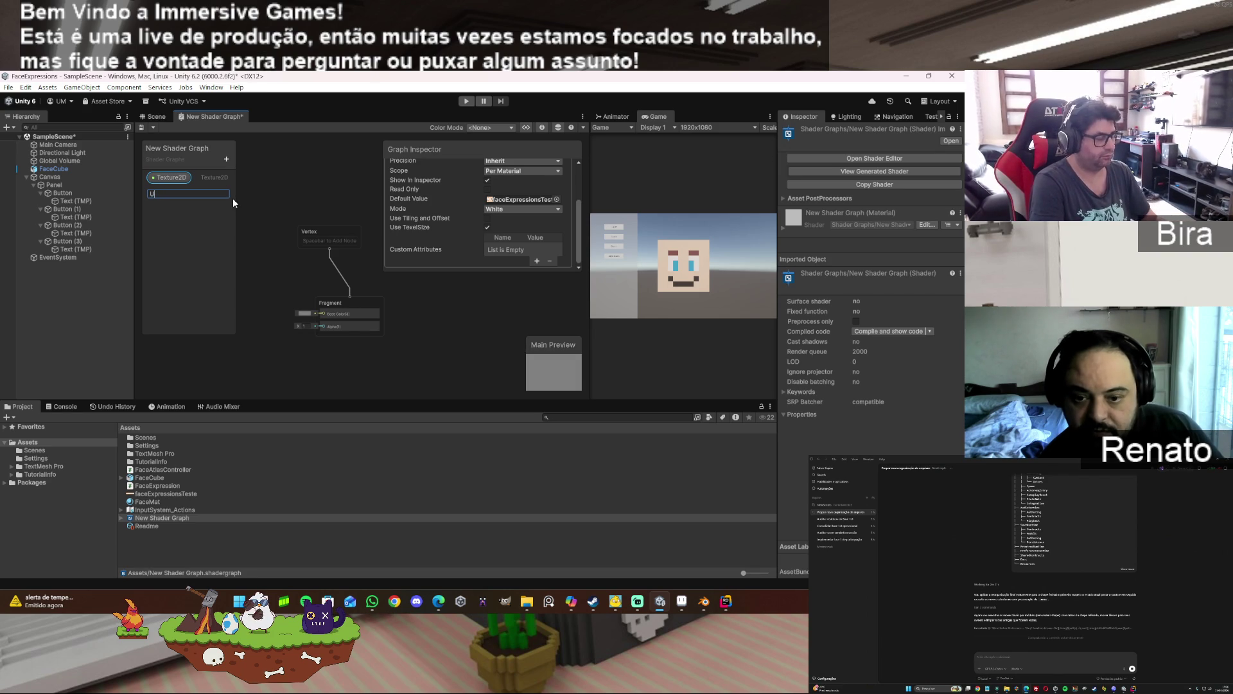
text(VO)
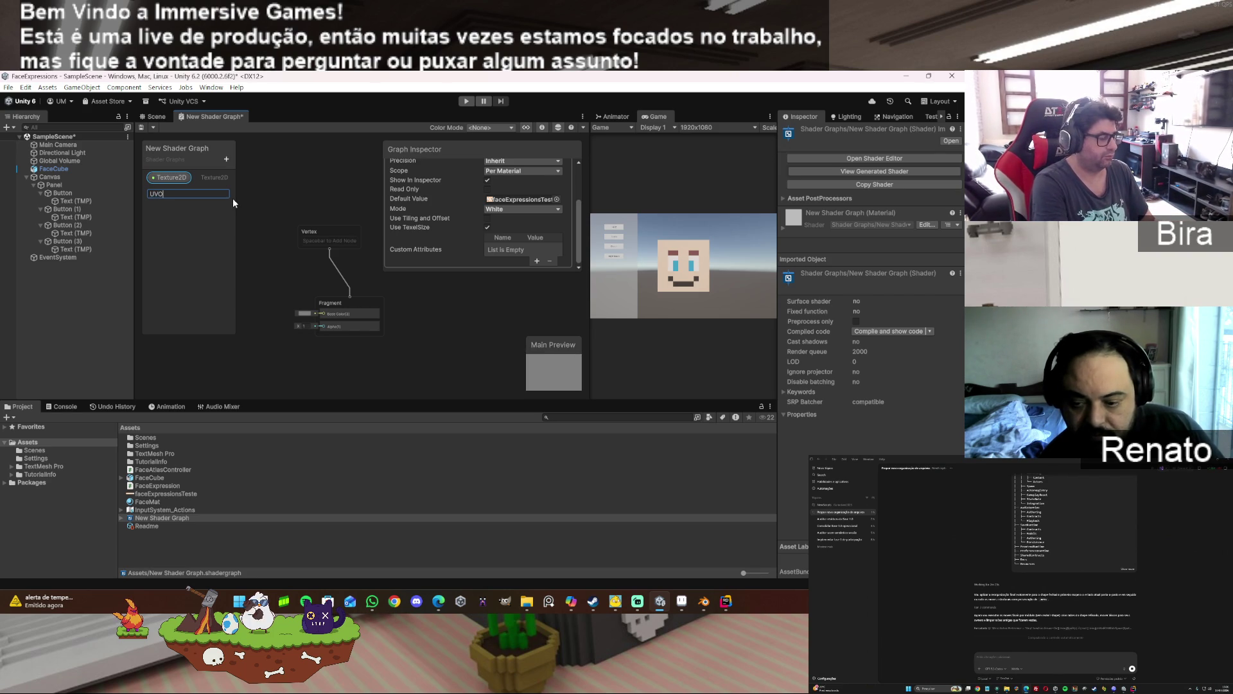
text(ffset)
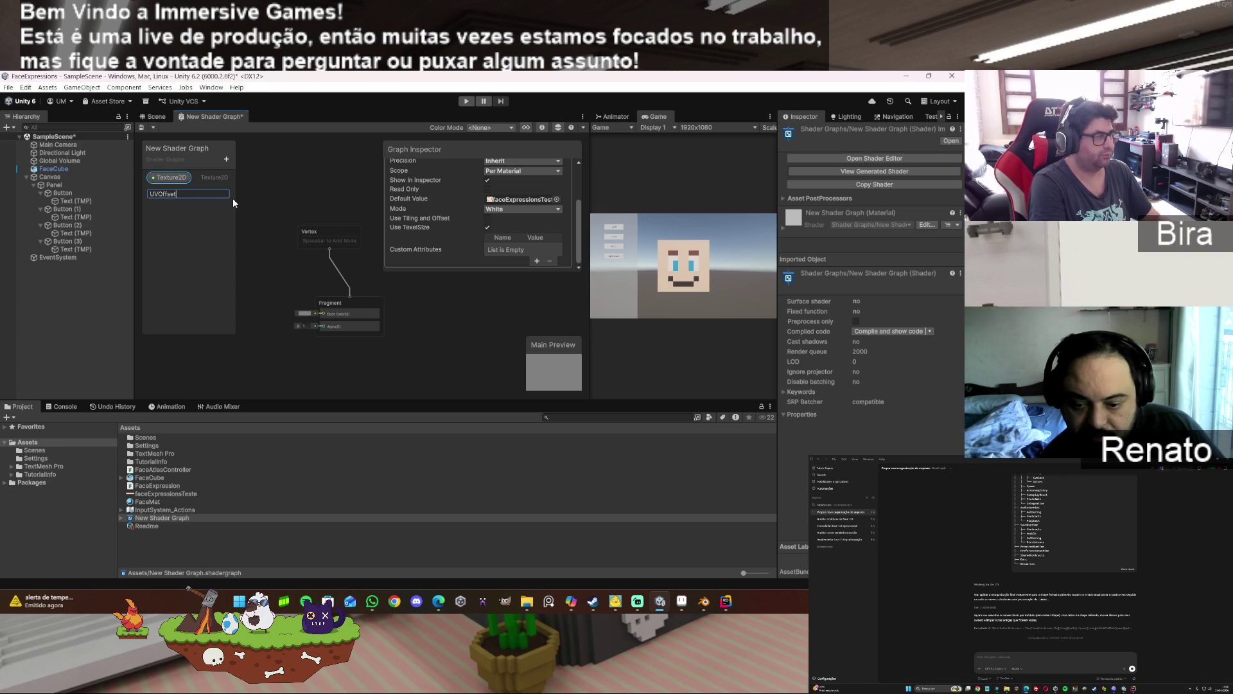
key(Return)
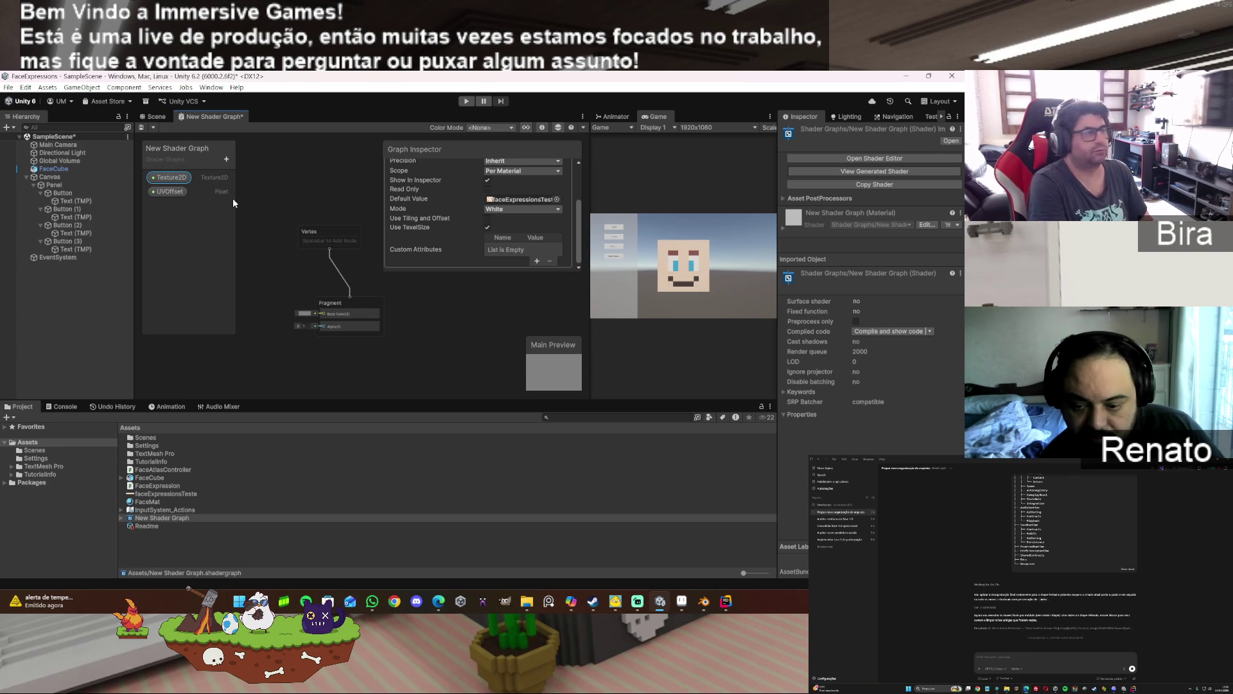
click(232, 161)
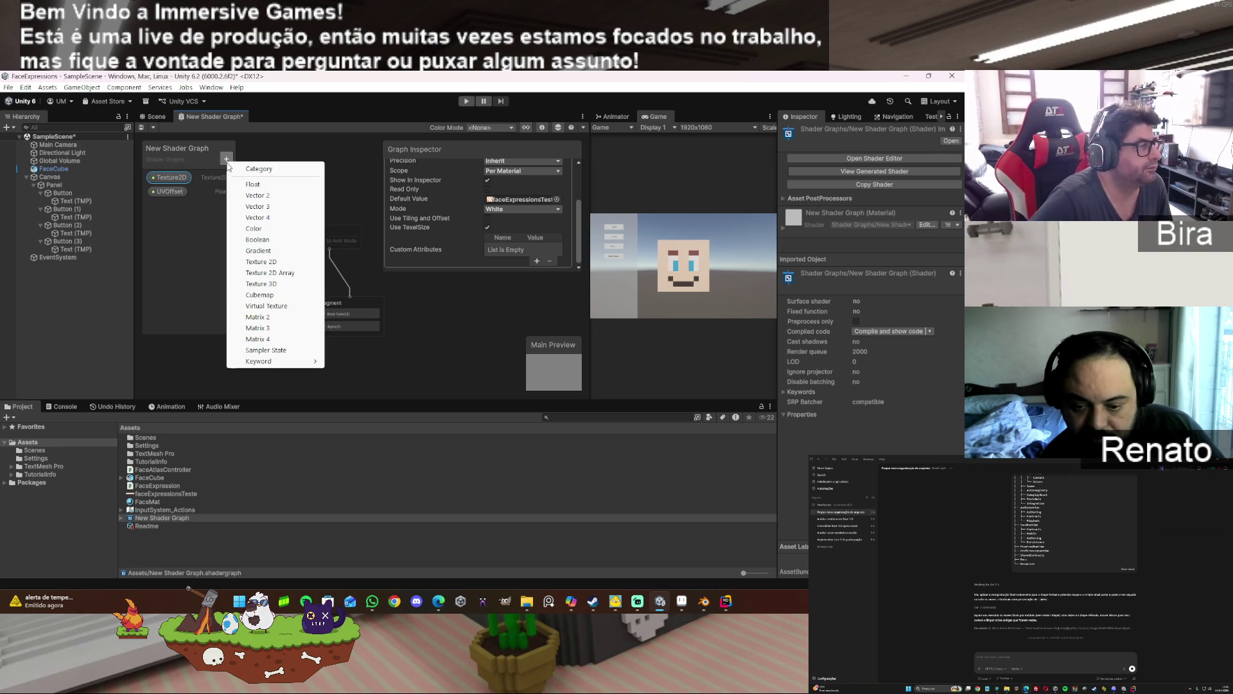
click(244, 185)
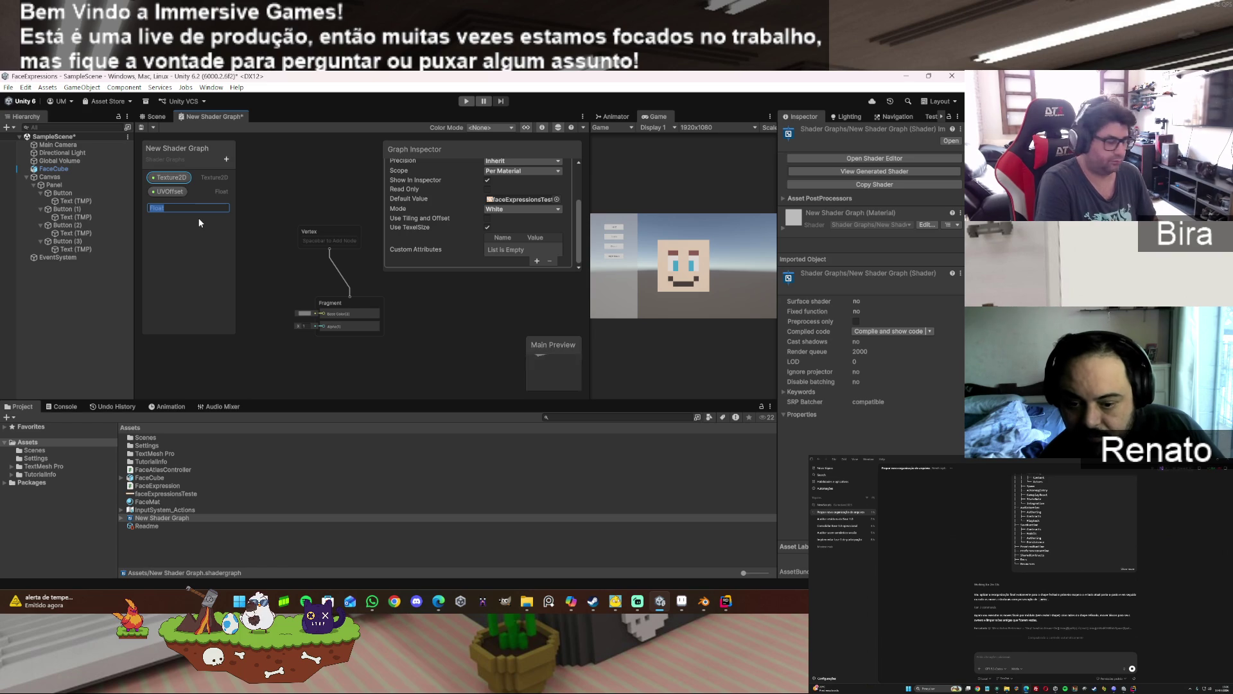
text(UVSc)
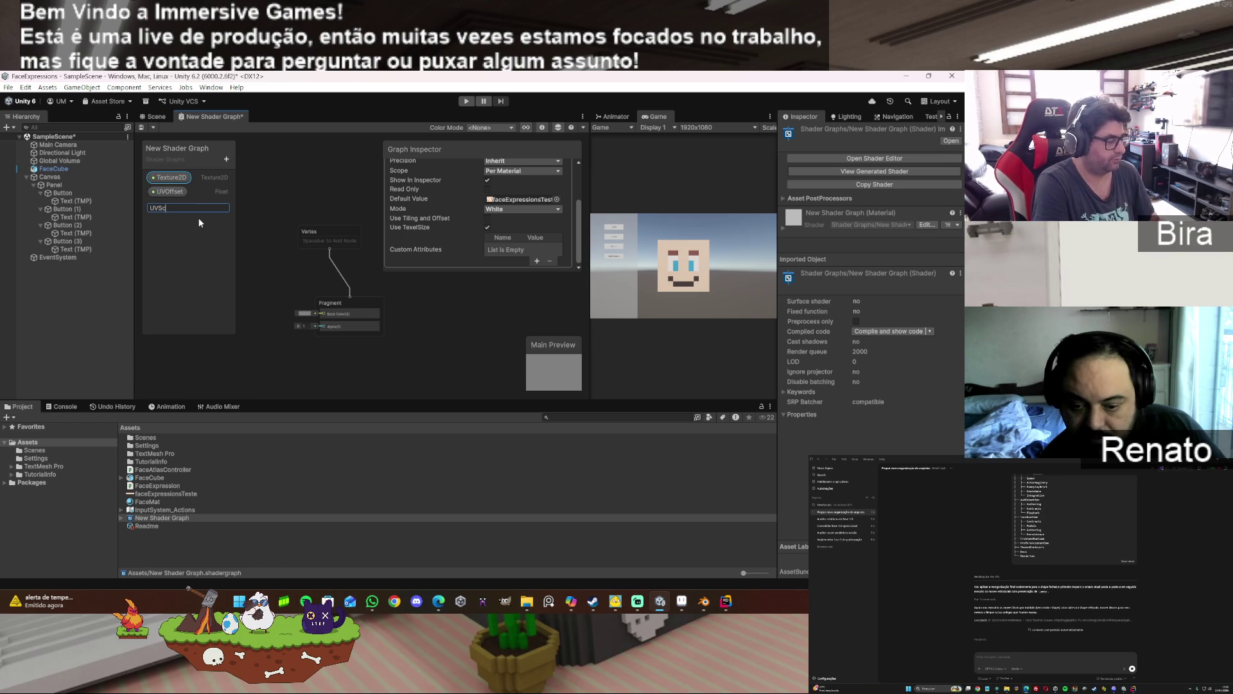
text(ale)
key(Return)
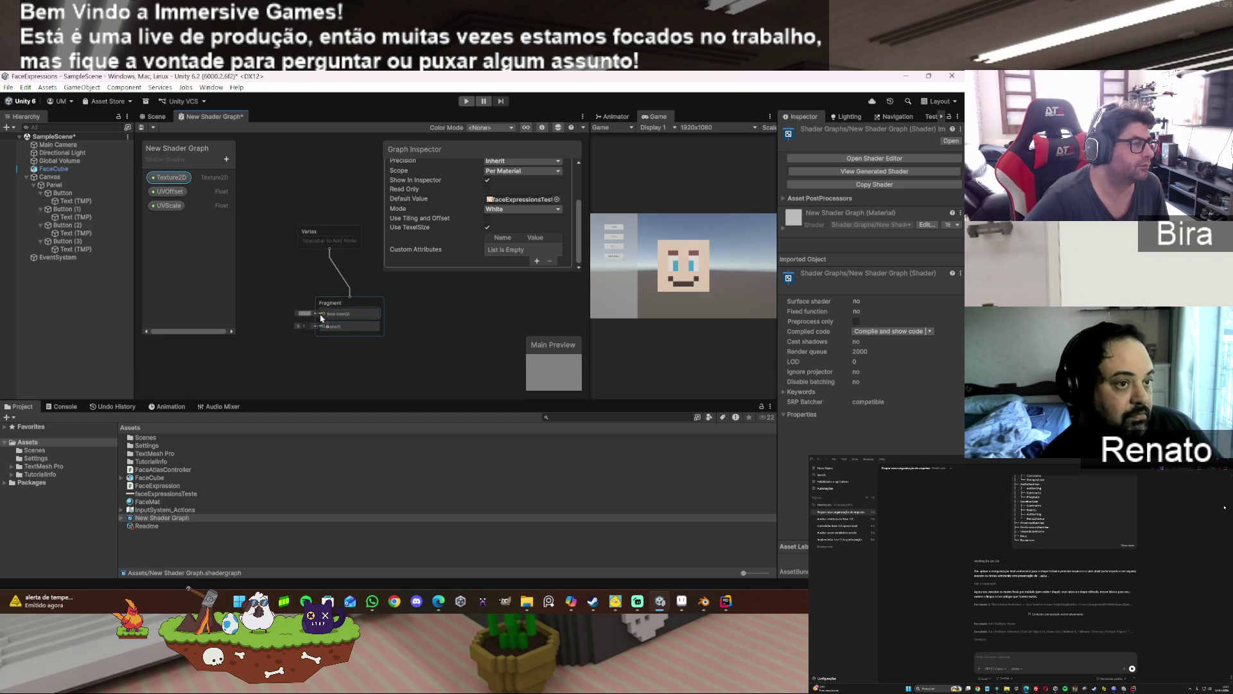
- Place the Texture2D property node on the canvas and move it away from Base Color
drag(325, 315, 322, 311)
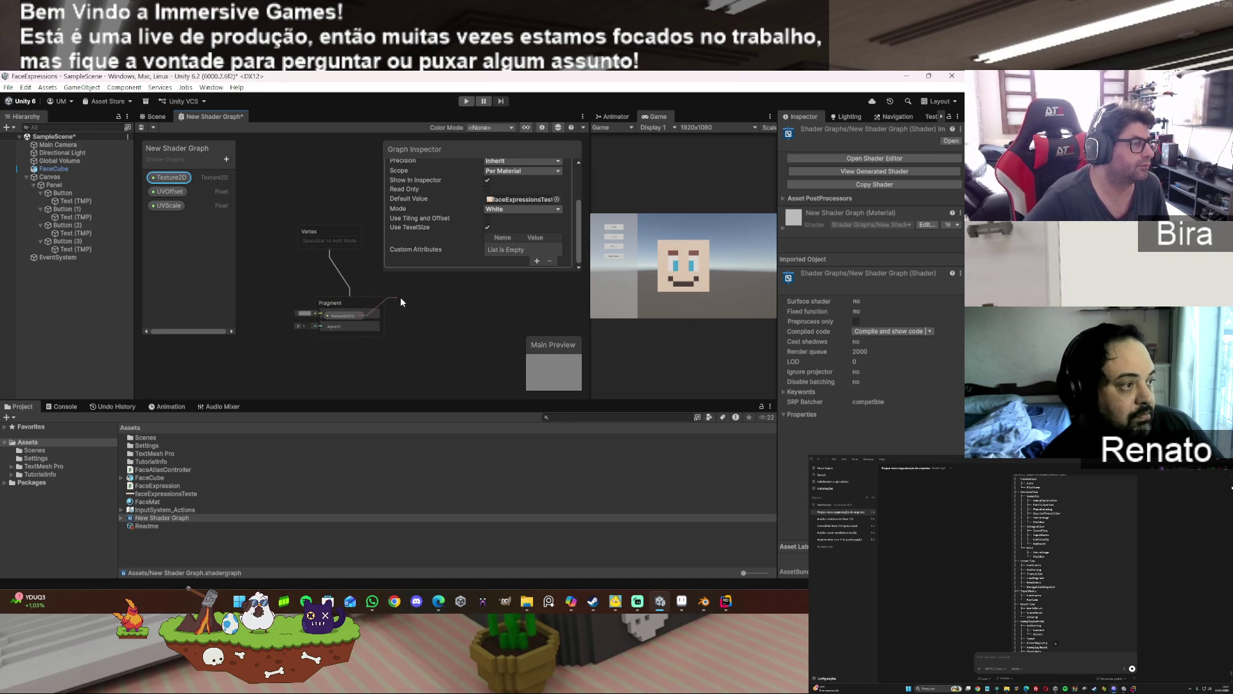
key(space)
drag(352, 318, 262, 264)
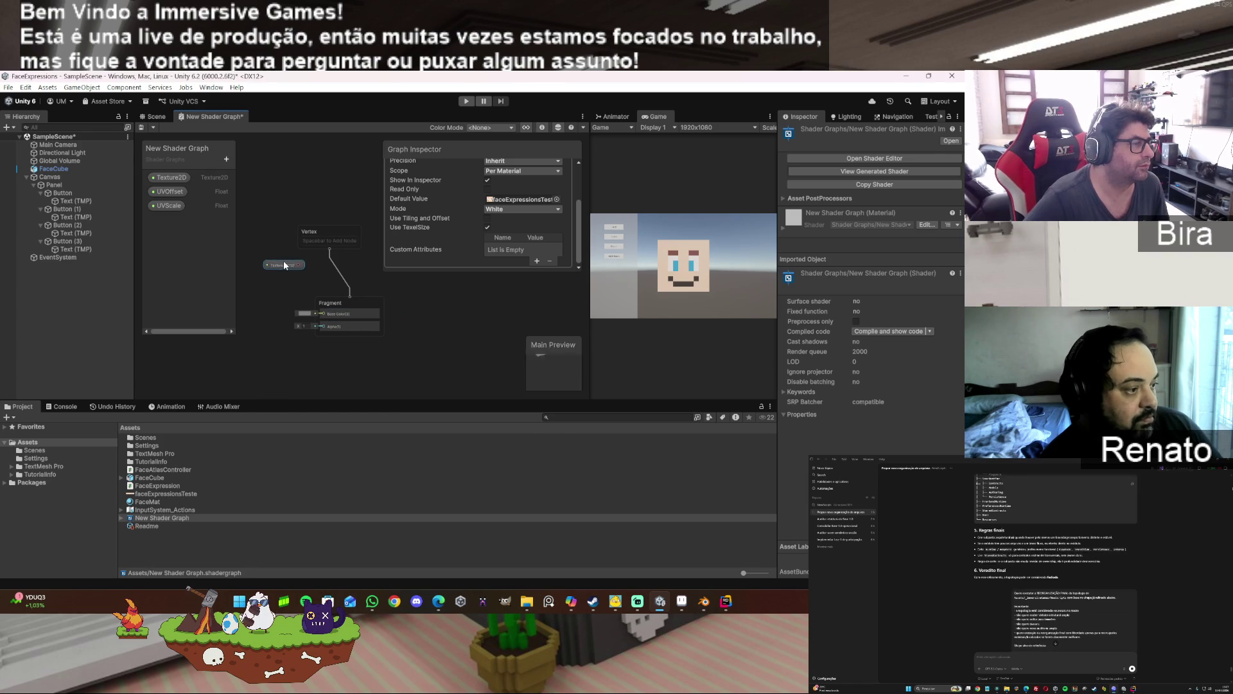
- Disconnect the Texture2D node from the Fragment Base Color input and delete it from the canvas
click(267, 273)
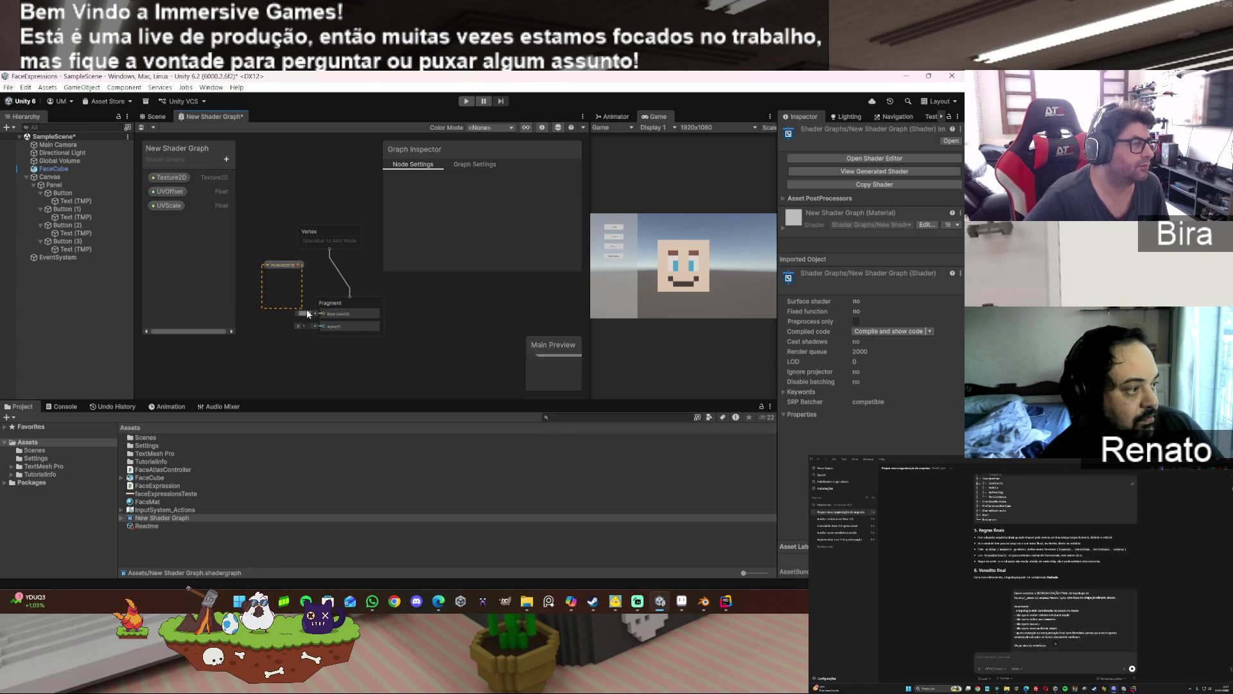
mouse_move(267, 262)
mouse_down()
mouse_move(271, 279)
mouse_move(247, 270)
mouse_move(280, 261)
mouse_move(316, 315)
mouse_up()
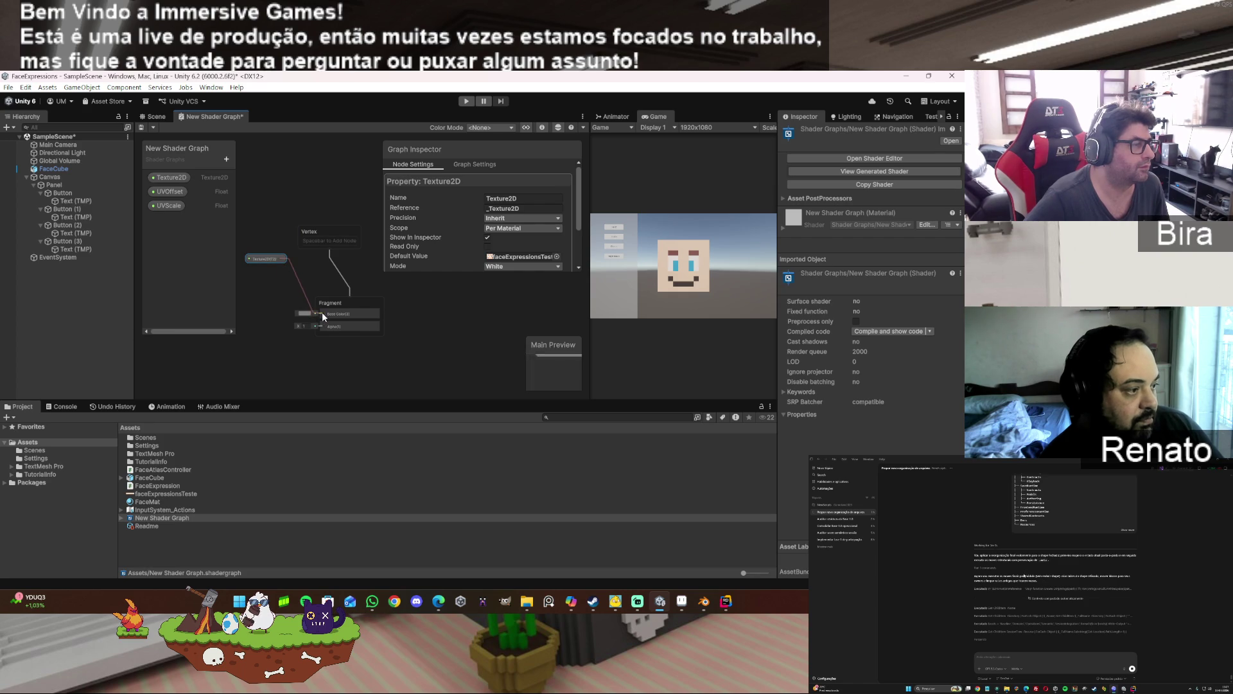
click(255, 287)
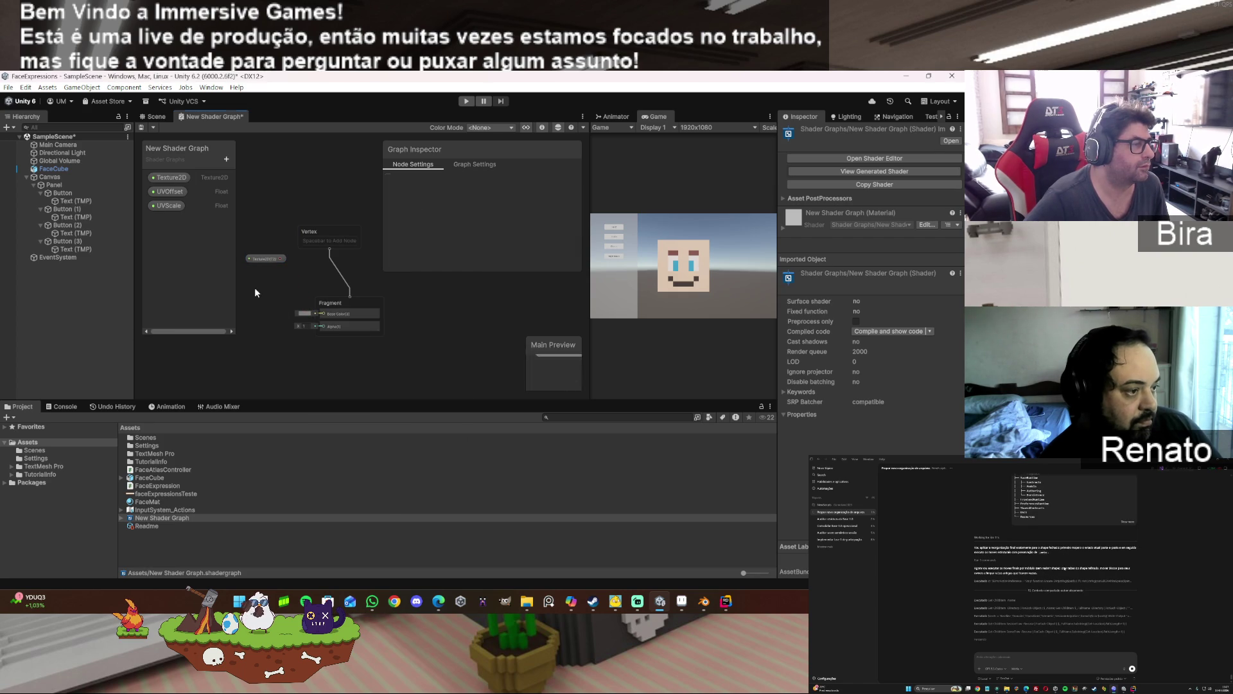
click(304, 316)
click(304, 314)
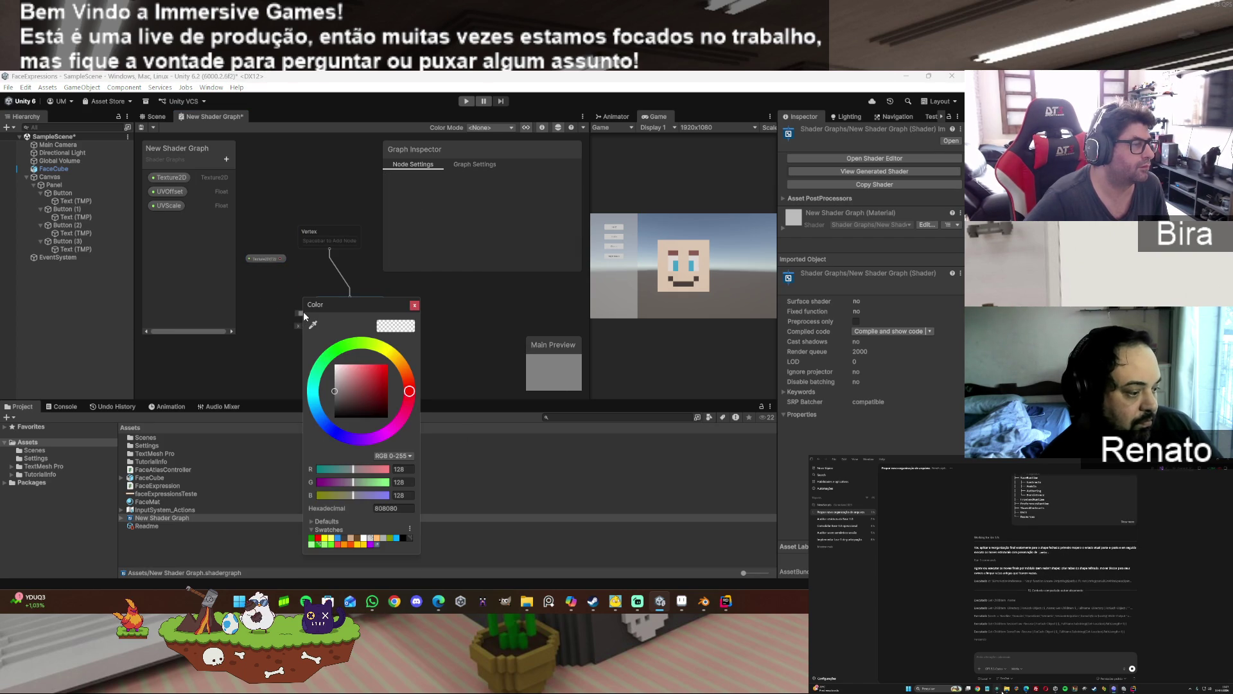
click(420, 306)
drag(257, 258, 273, 245)
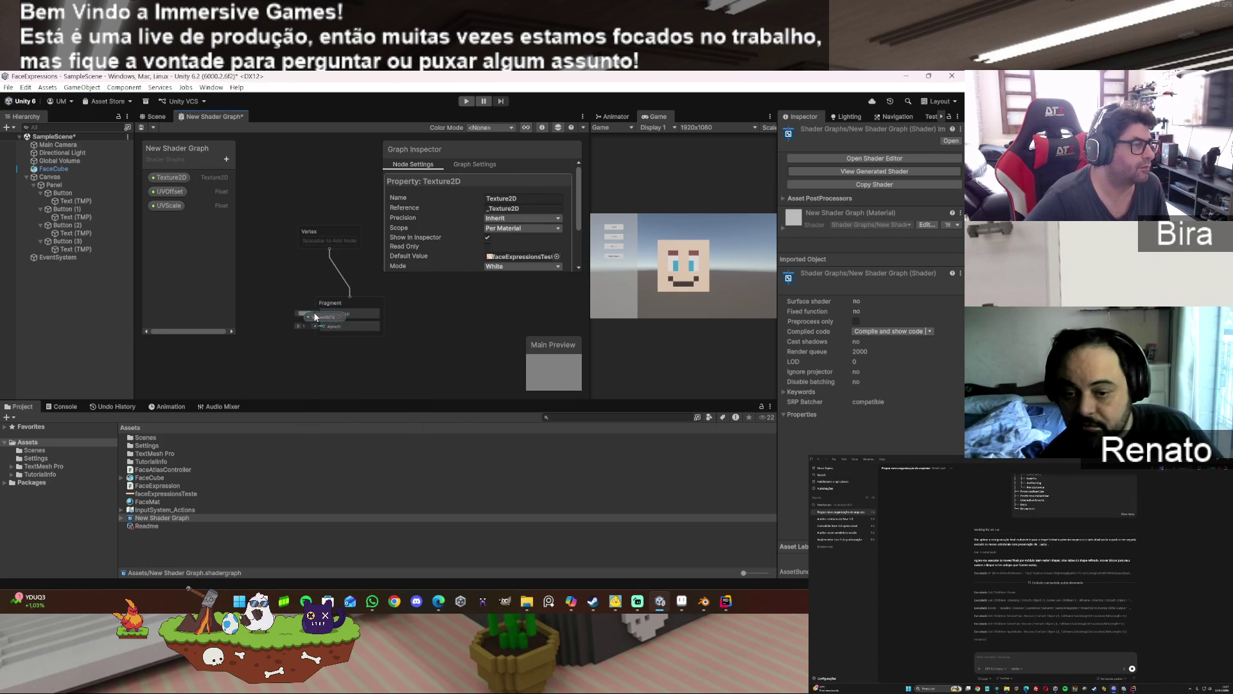
key(Delete)
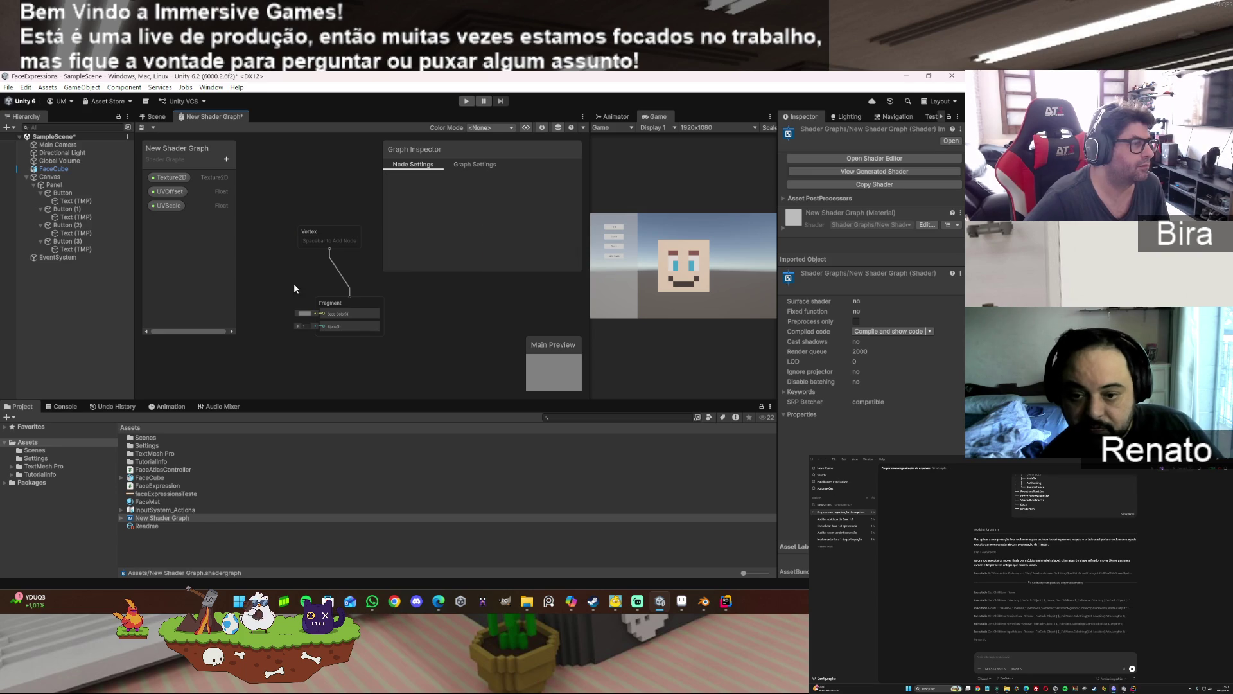
- Close the New Shader Graph editor tab, saving the graph changes
right_click(242, 116)
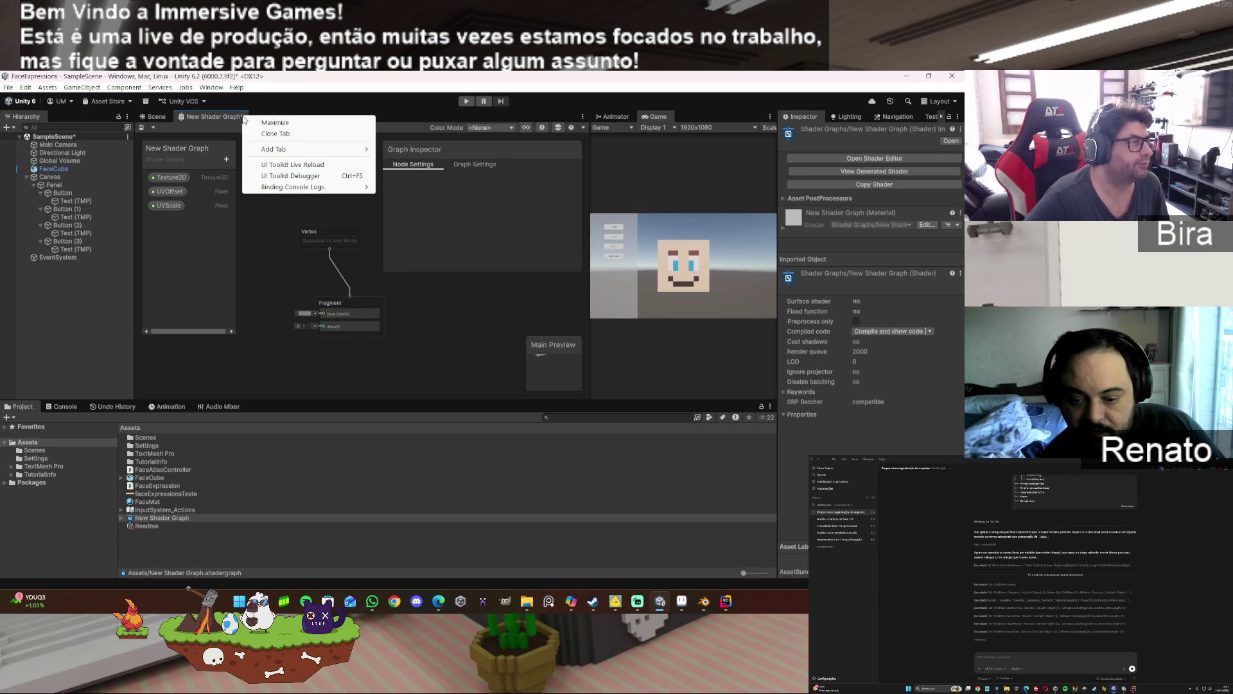
click(298, 133)
click(476, 363)
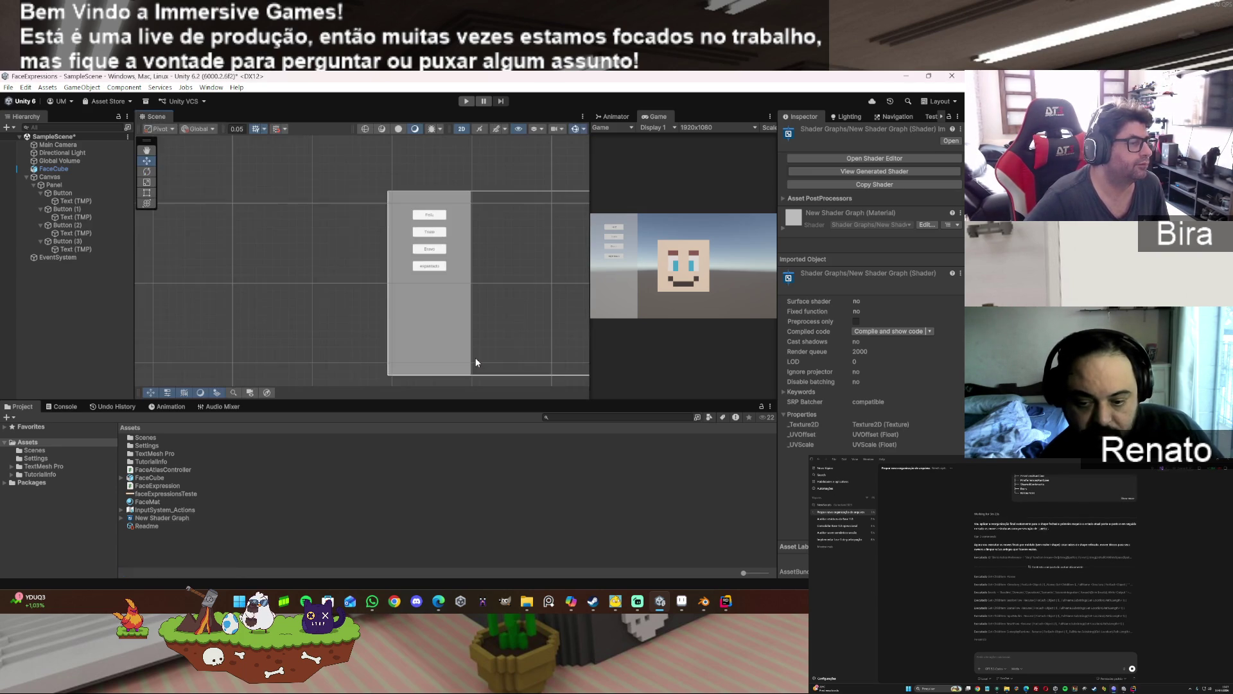
click(160, 87)
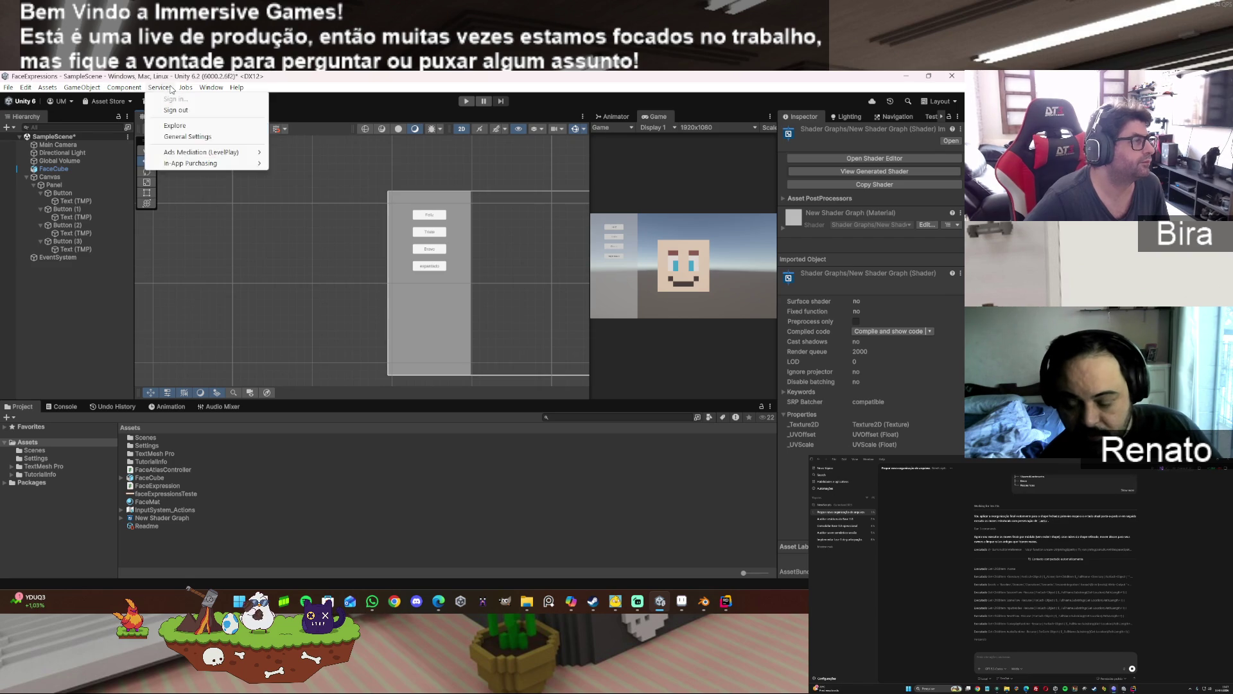
- Inspect the graph's material for its Texture2D, UVOffset and UVScale fields, then reopen the graph
mouse_move(124, 87)
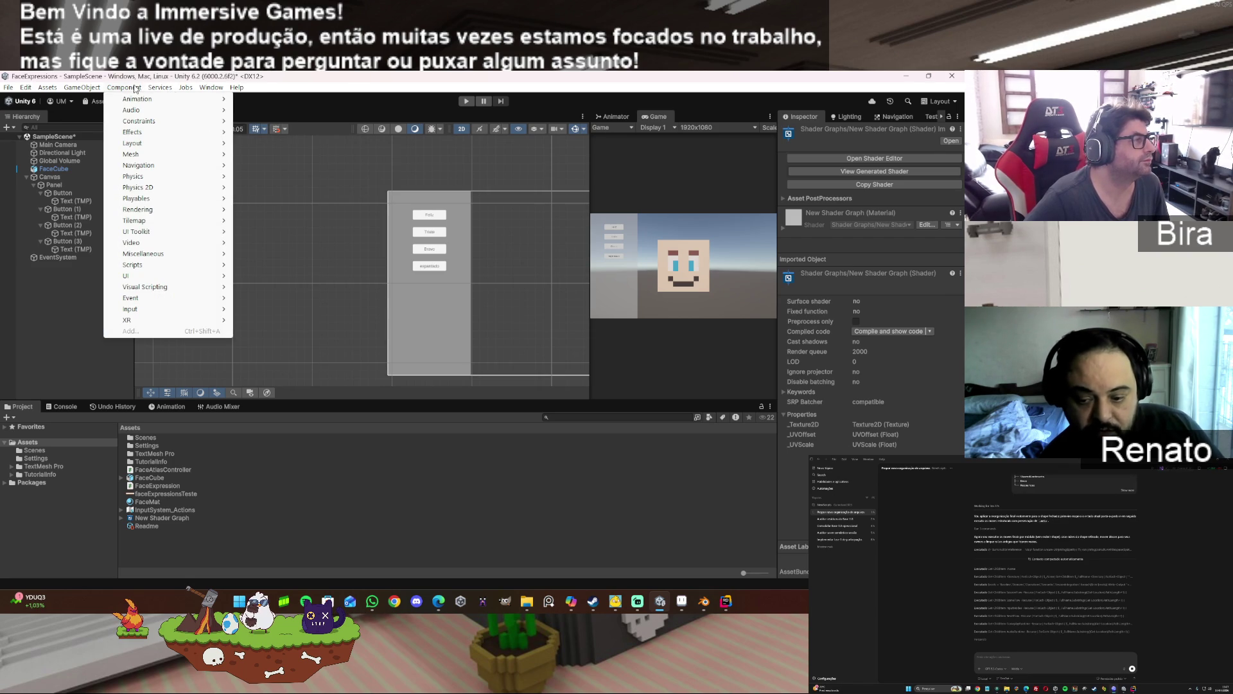
mouse_move(207, 89)
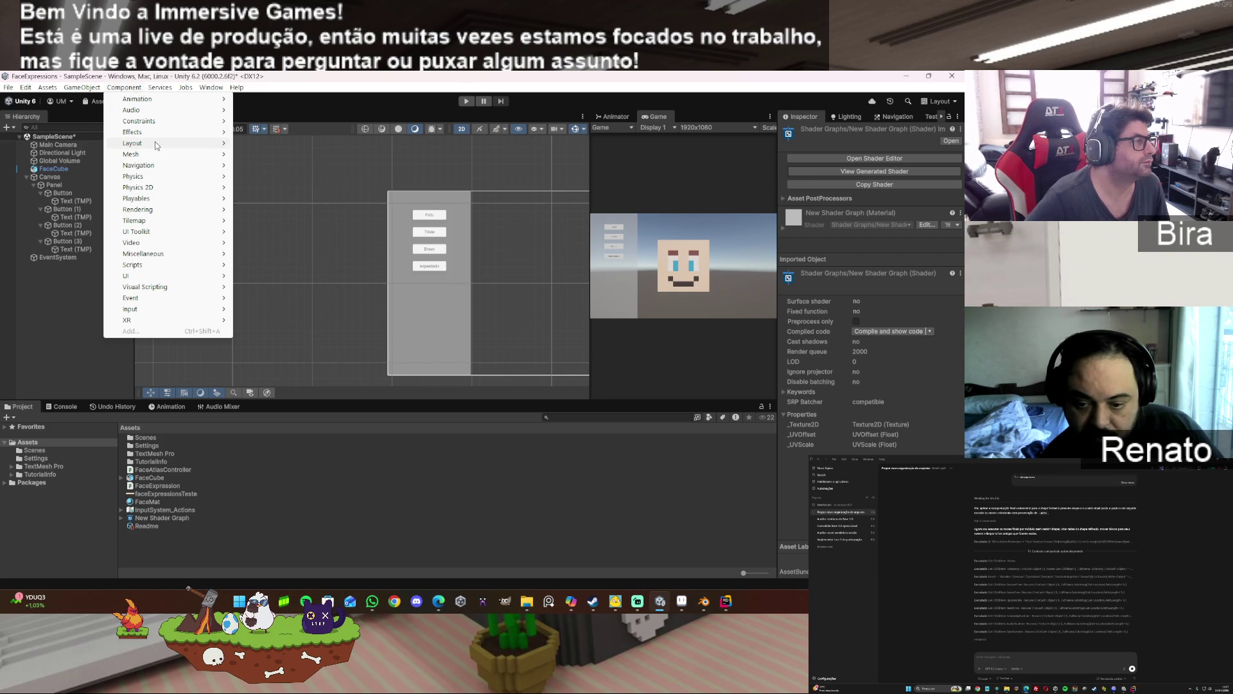
click(190, 532)
click(179, 518)
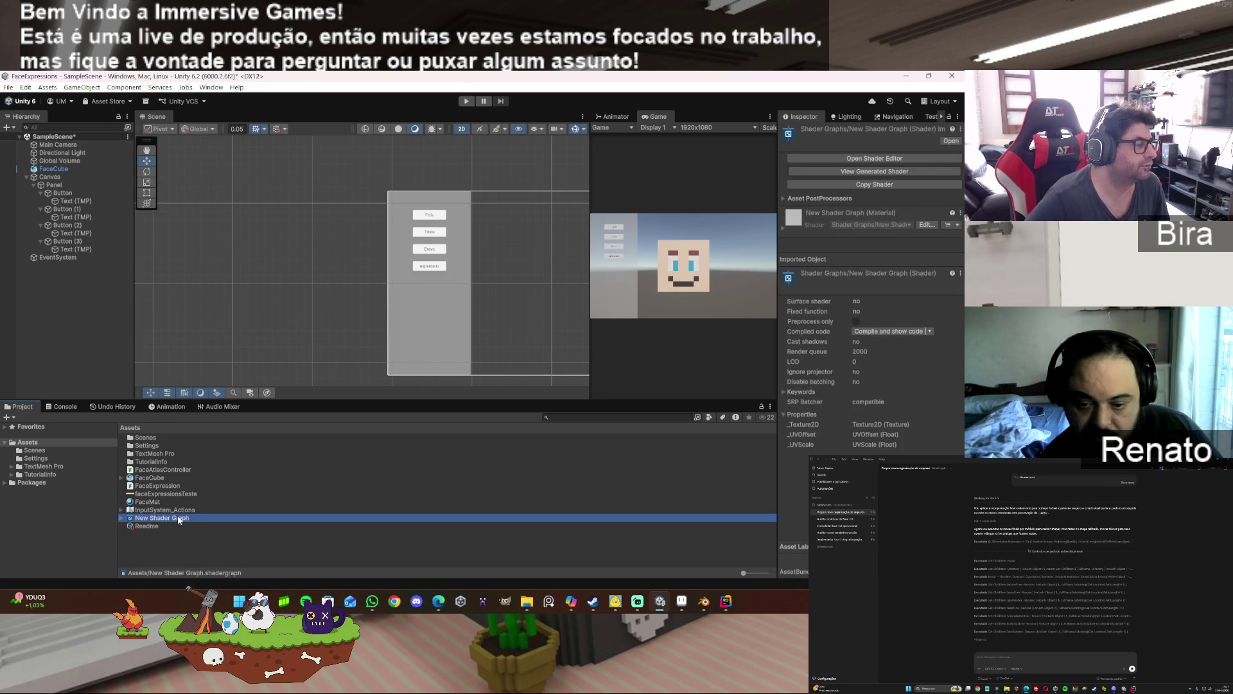
click(122, 518)
click(187, 525)
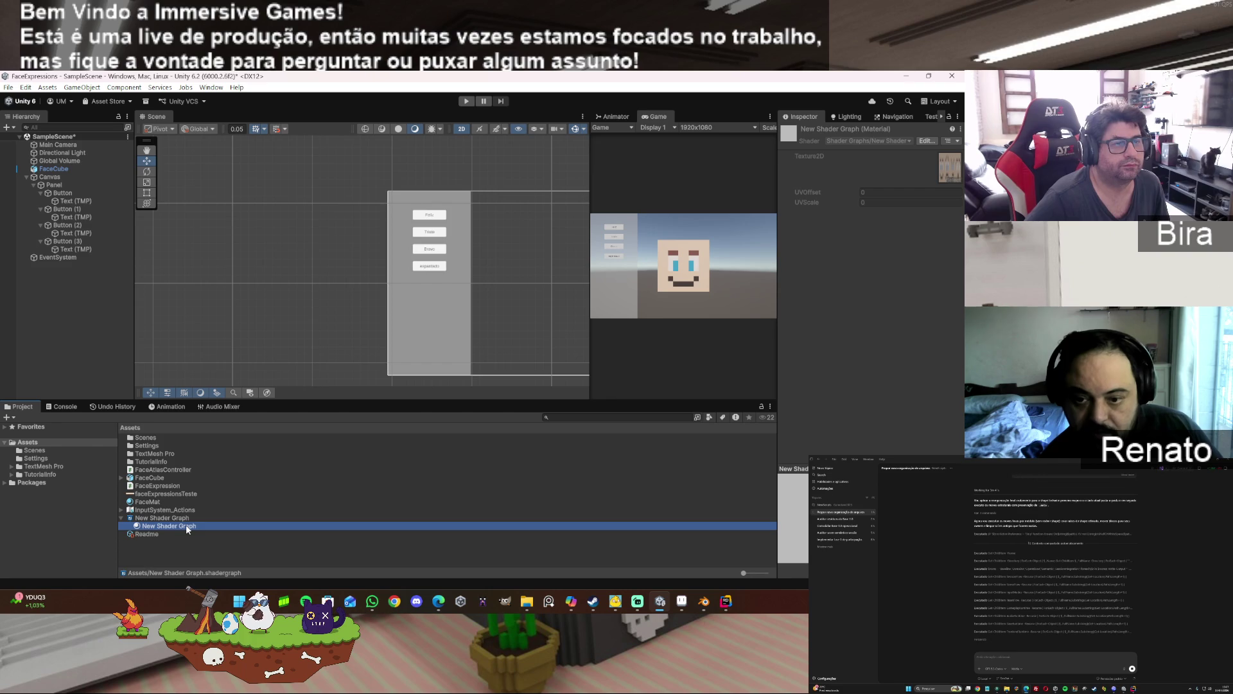
click(881, 202)
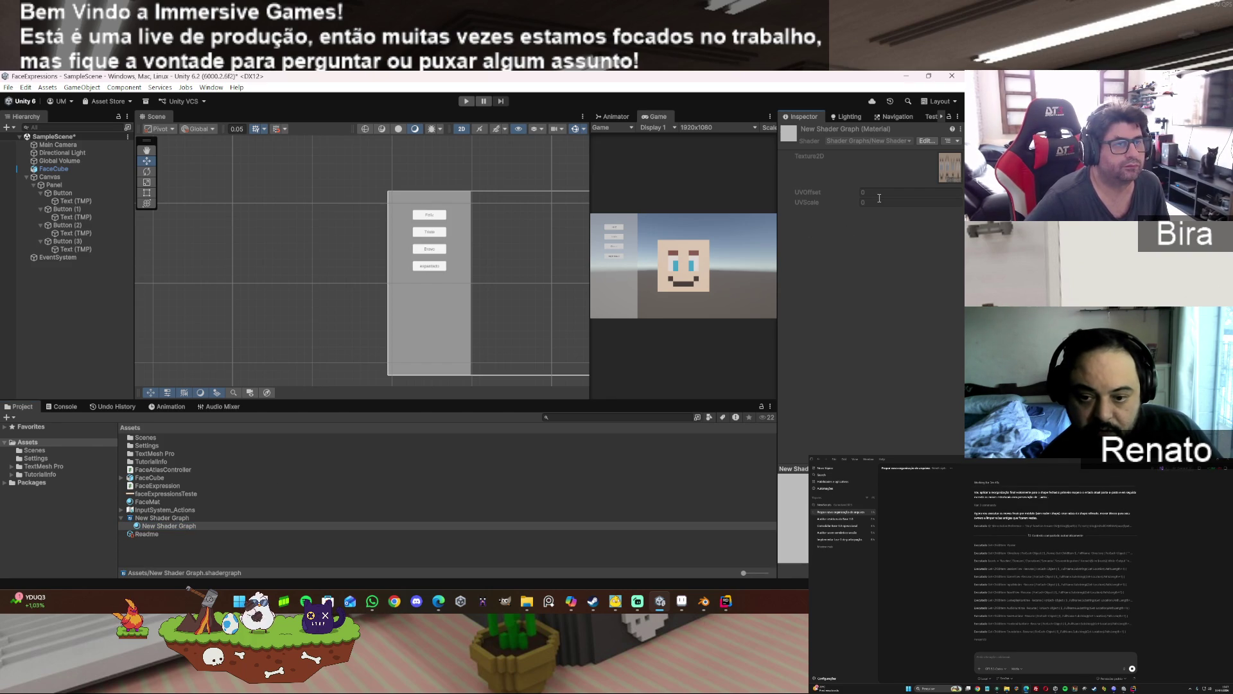
double_click(185, 519)
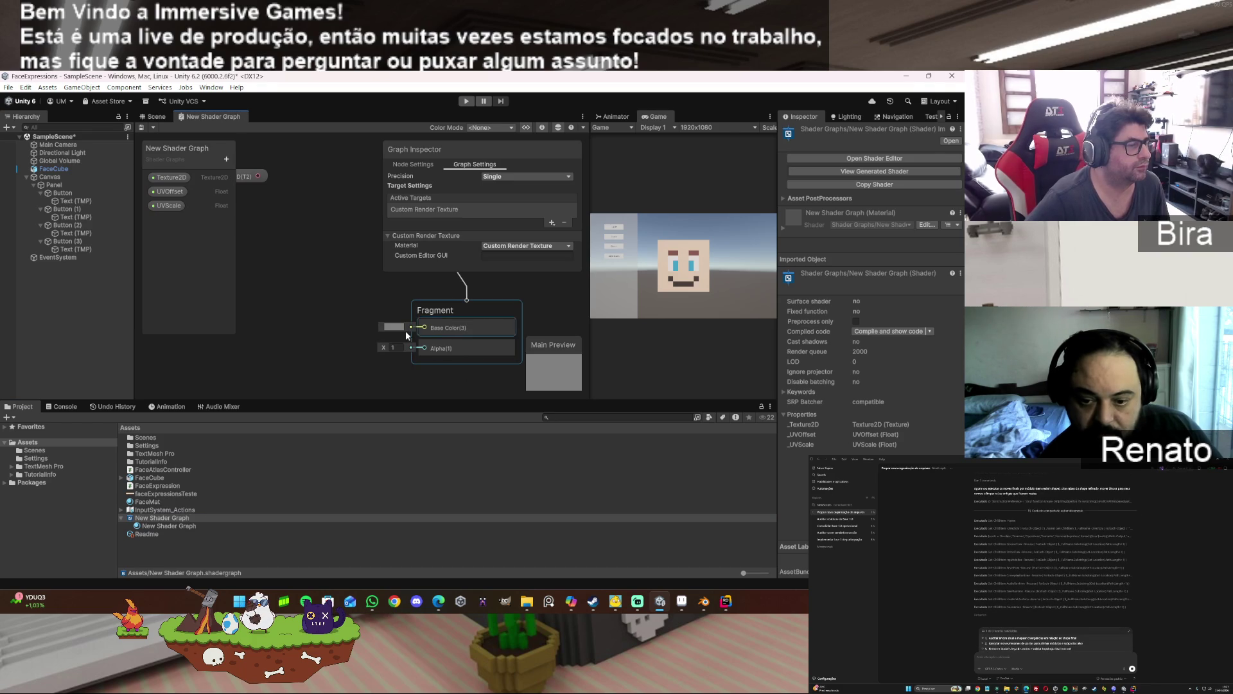
- Delete the leftover Texture2D node and show the FaceMat material in the Inspector
drag(245, 179, 318, 251)
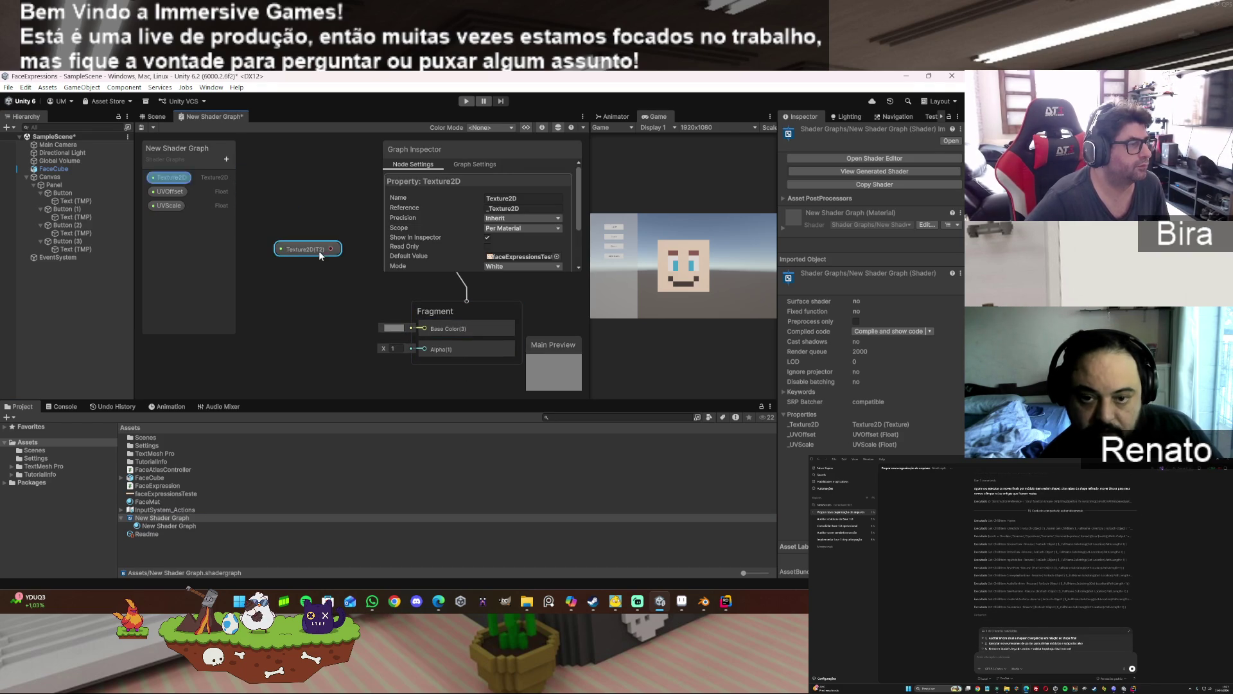
key(Delete)
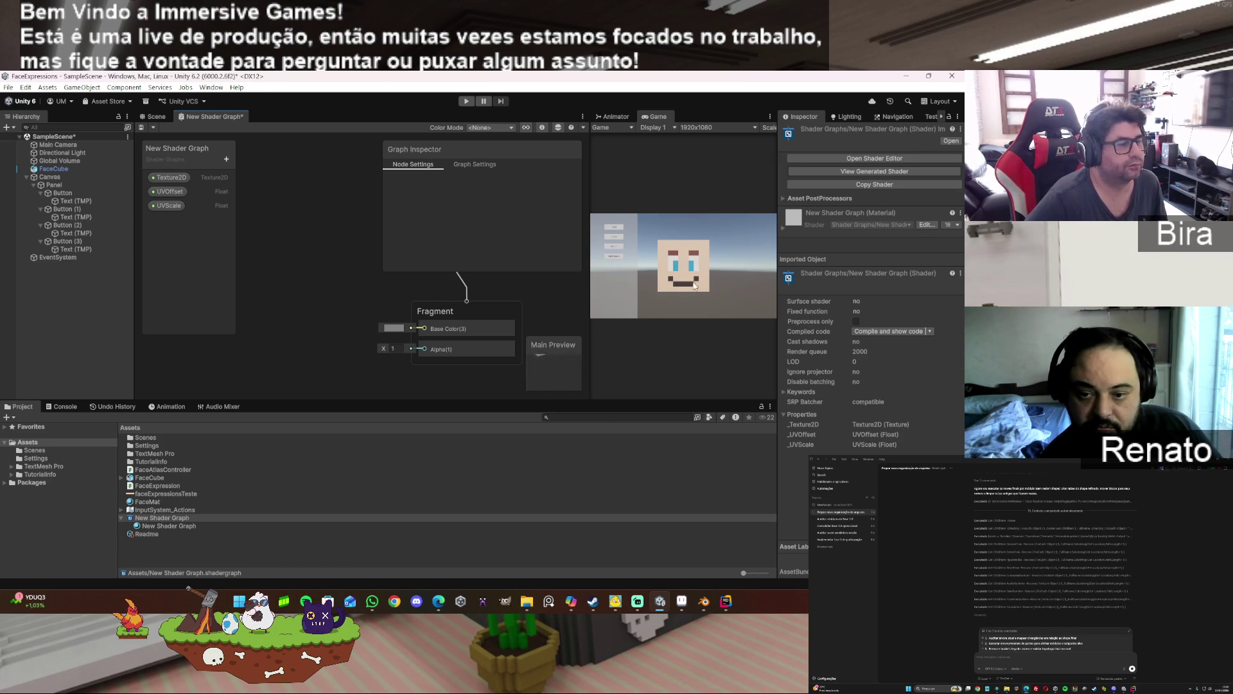
click(147, 502)
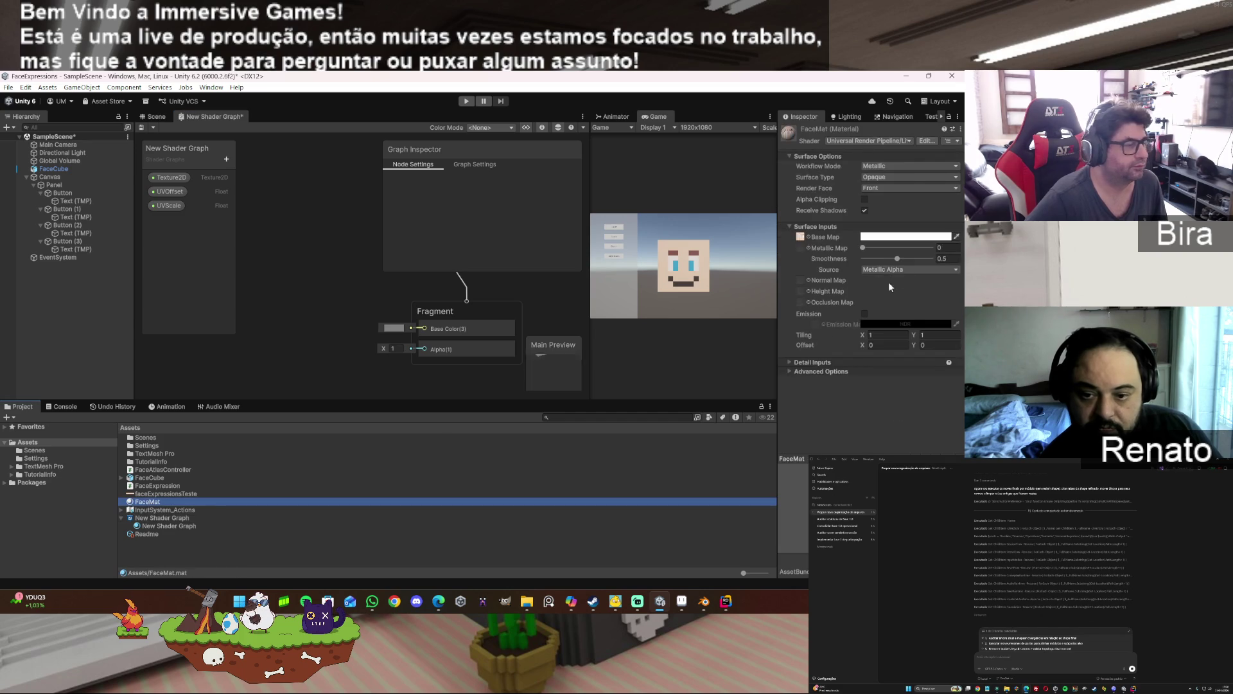
- Try Legacy Shaders/Diffuse on FaceMat, then switch it to Shader Graphs/New Shader Graph
click(874, 141)
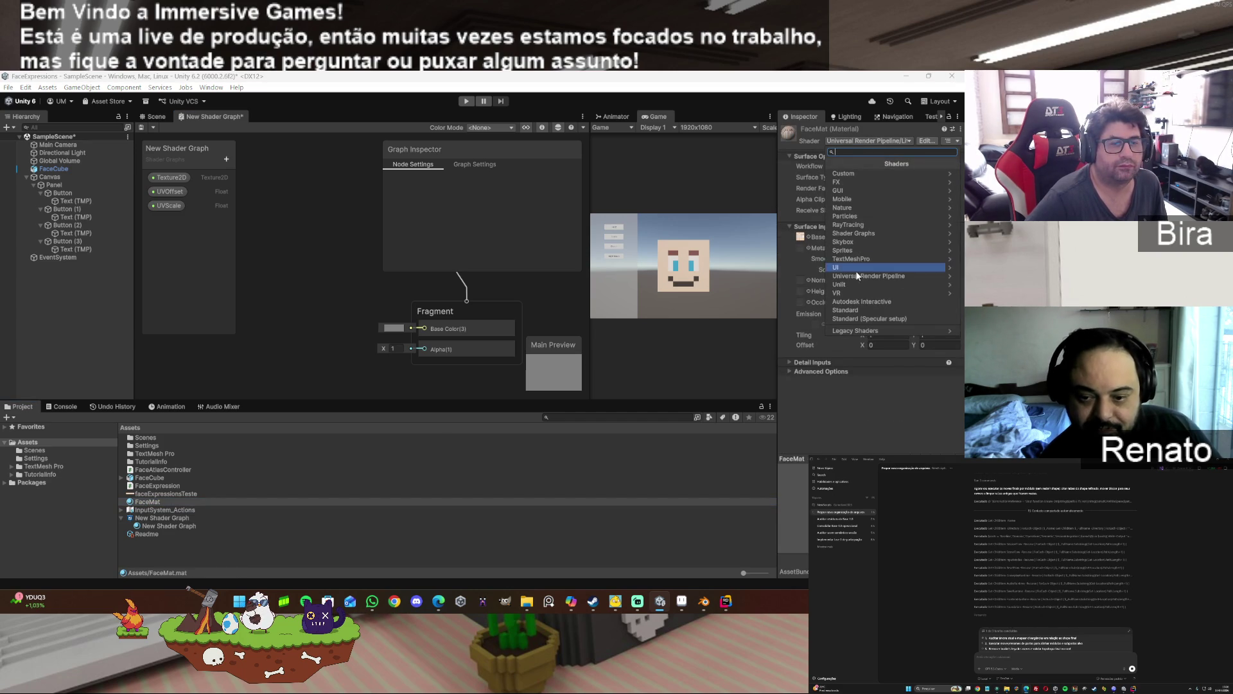
click(862, 330)
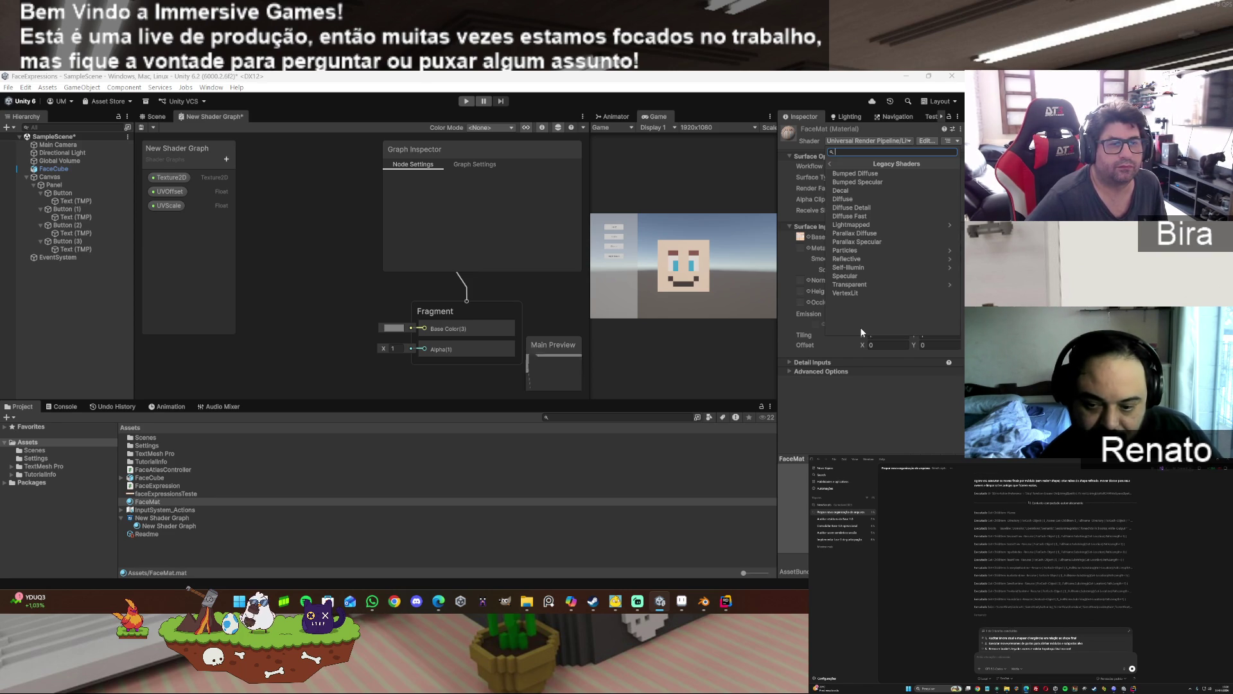
click(862, 196)
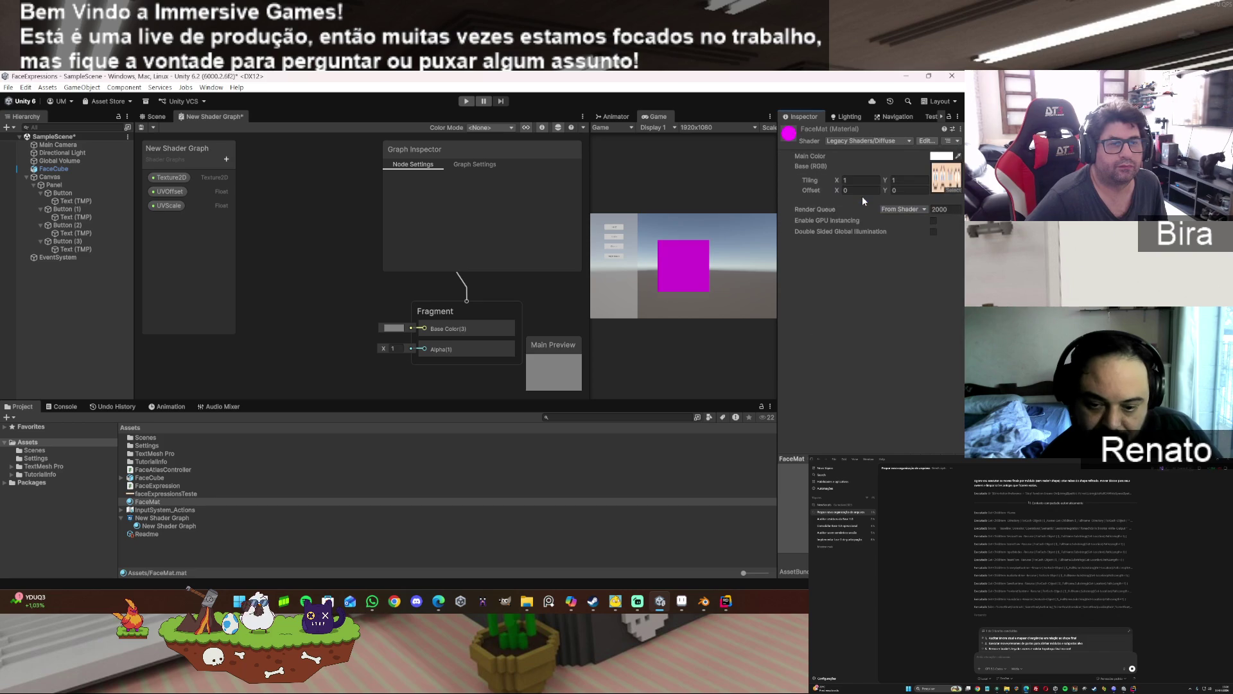
click(860, 142)
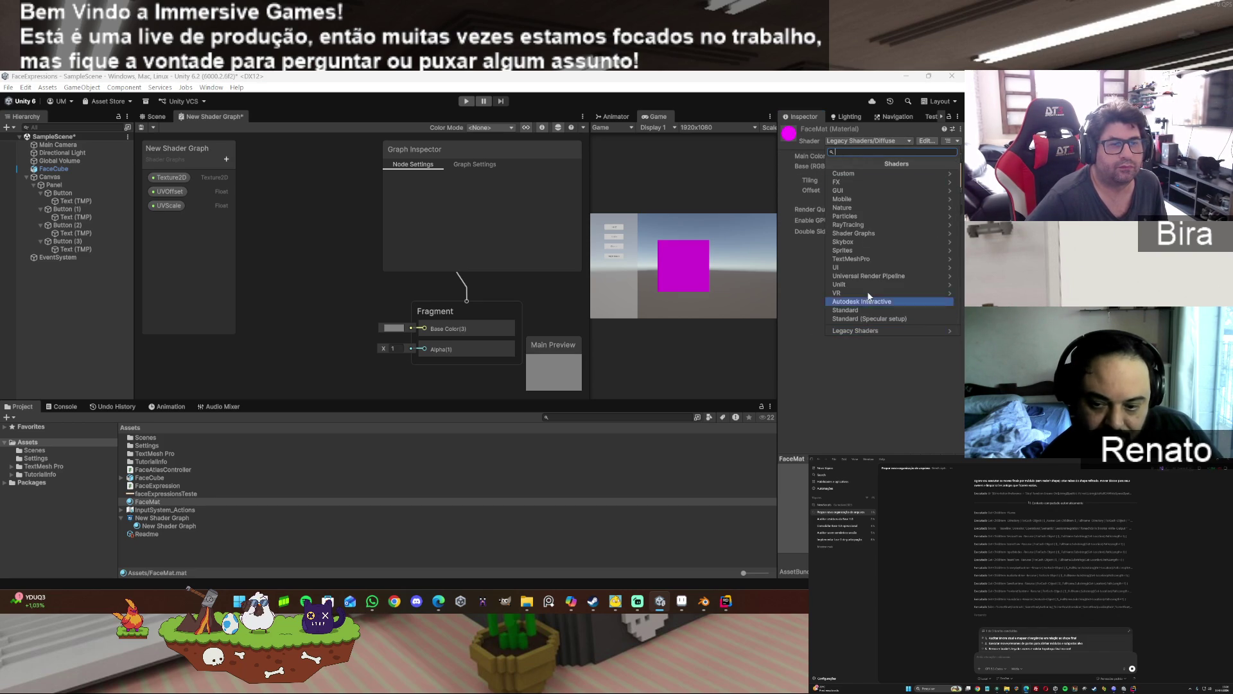
click(870, 231)
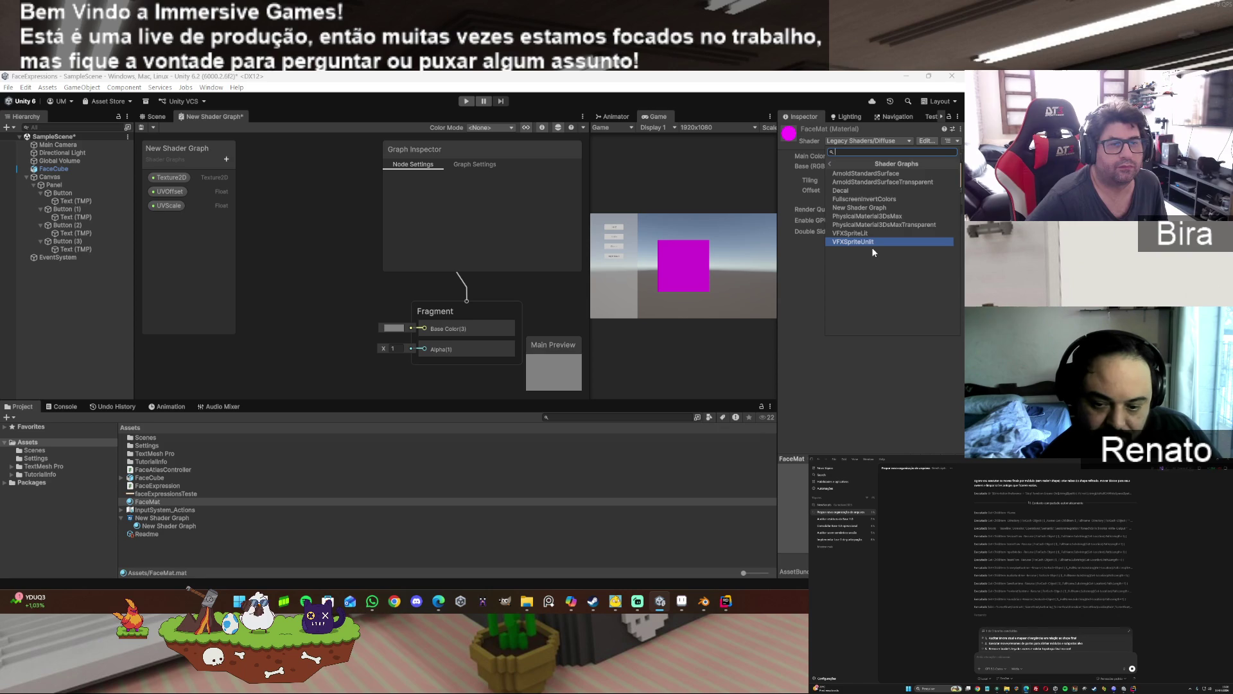
click(877, 206)
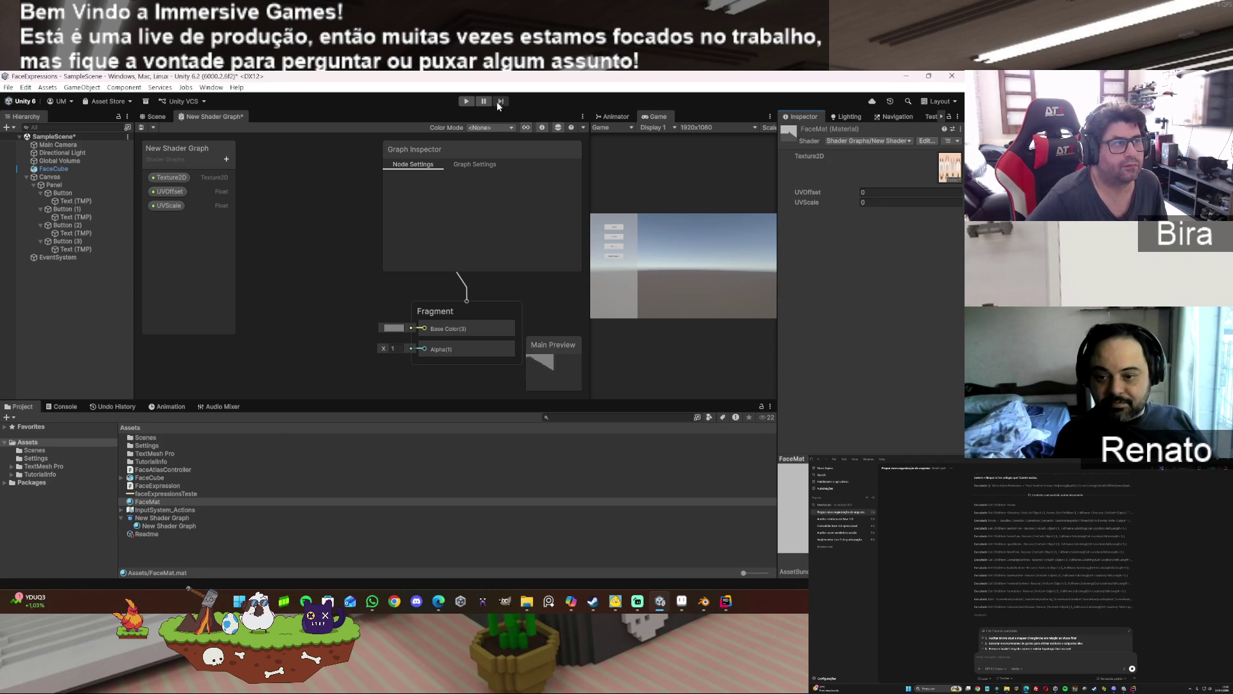
- Run the scene in a widened Game view, test the Triste expression, then stop
click(467, 102)
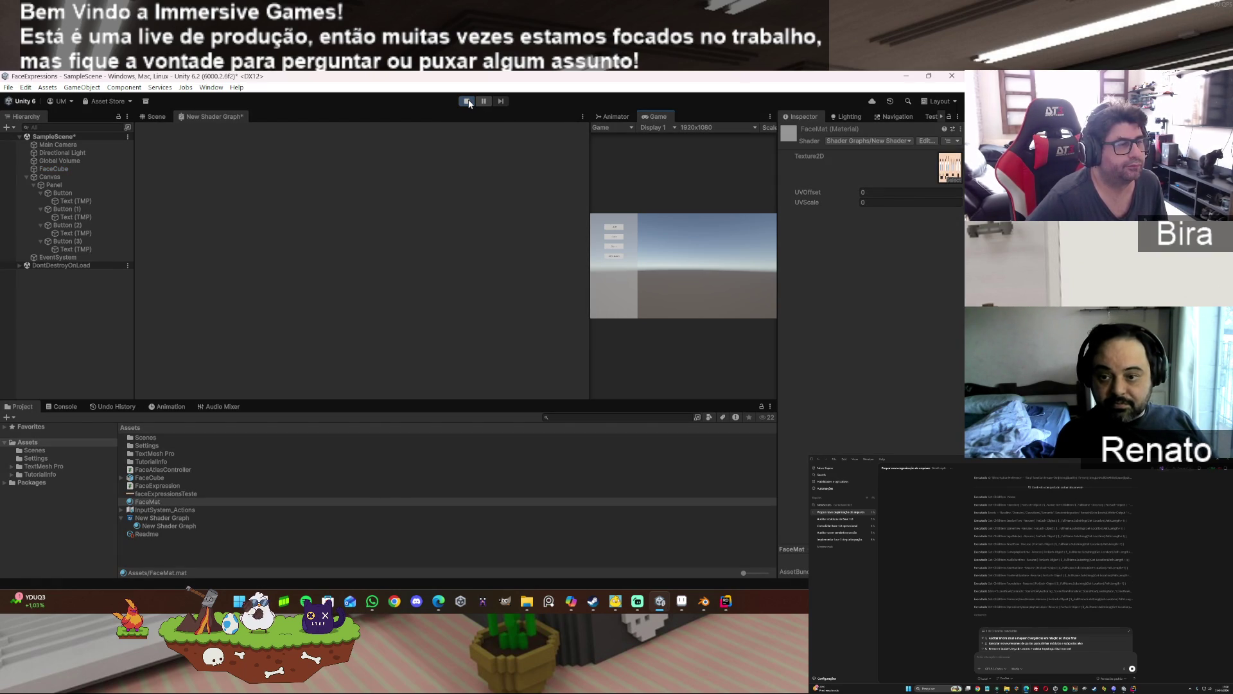
drag(589, 199, 233, 201)
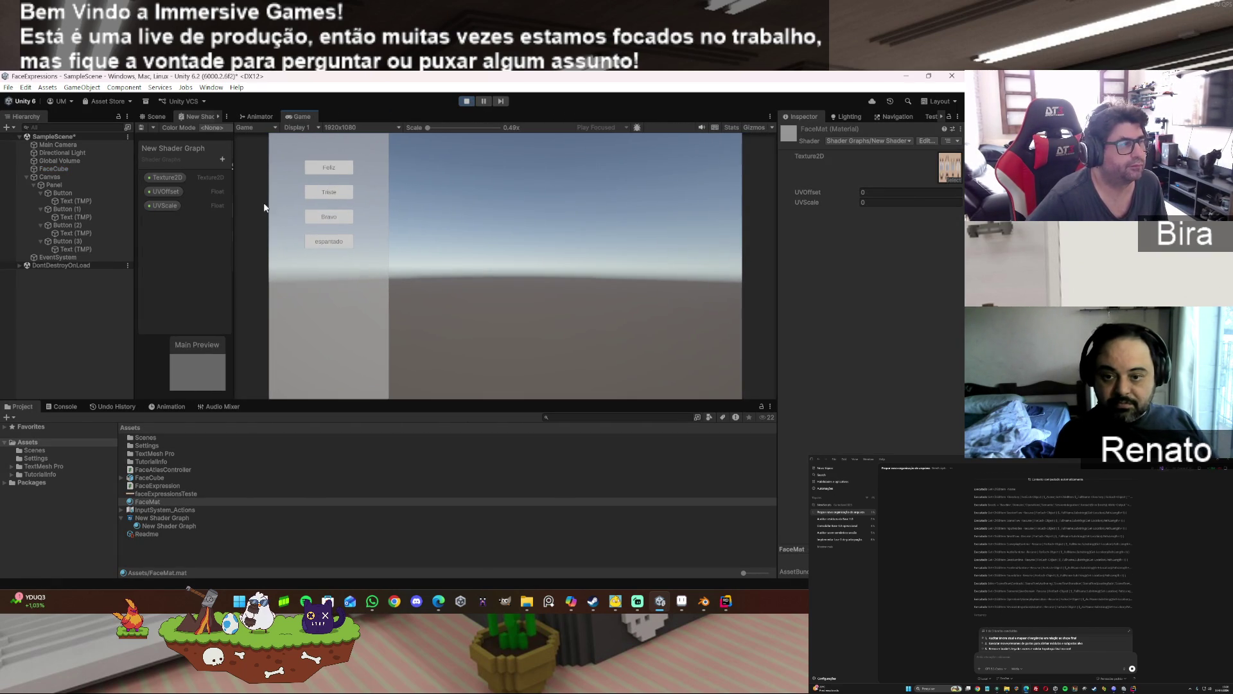
click(319, 194)
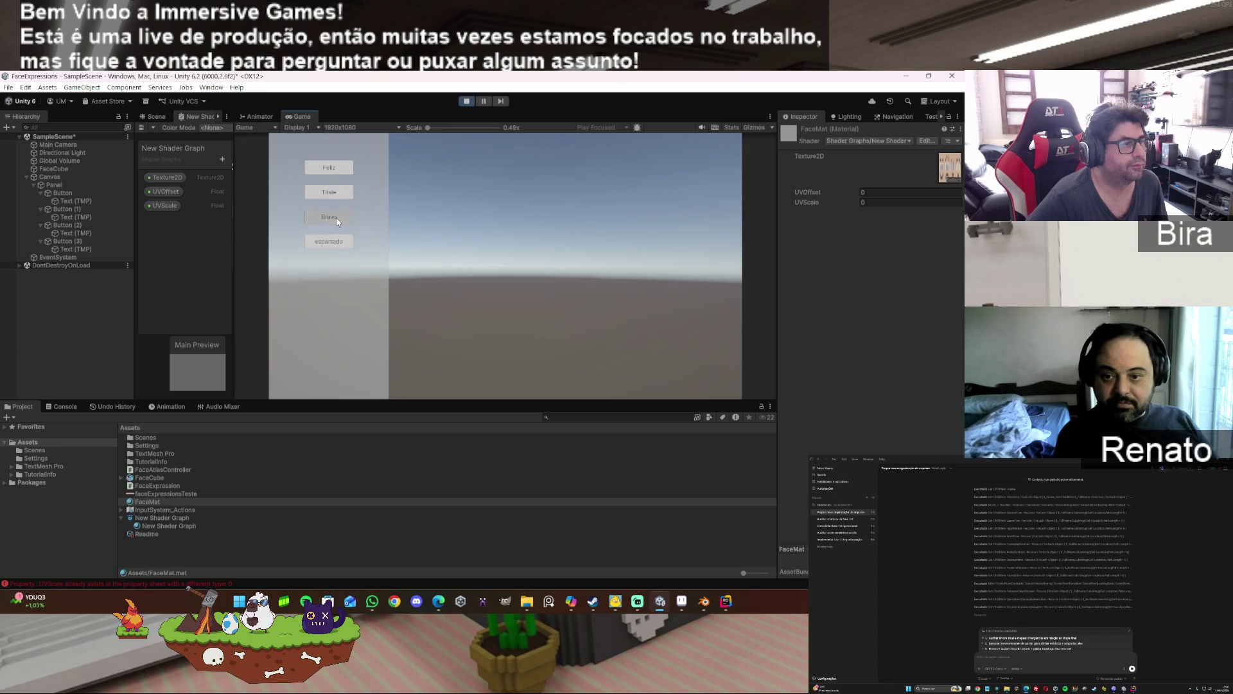
click(466, 101)
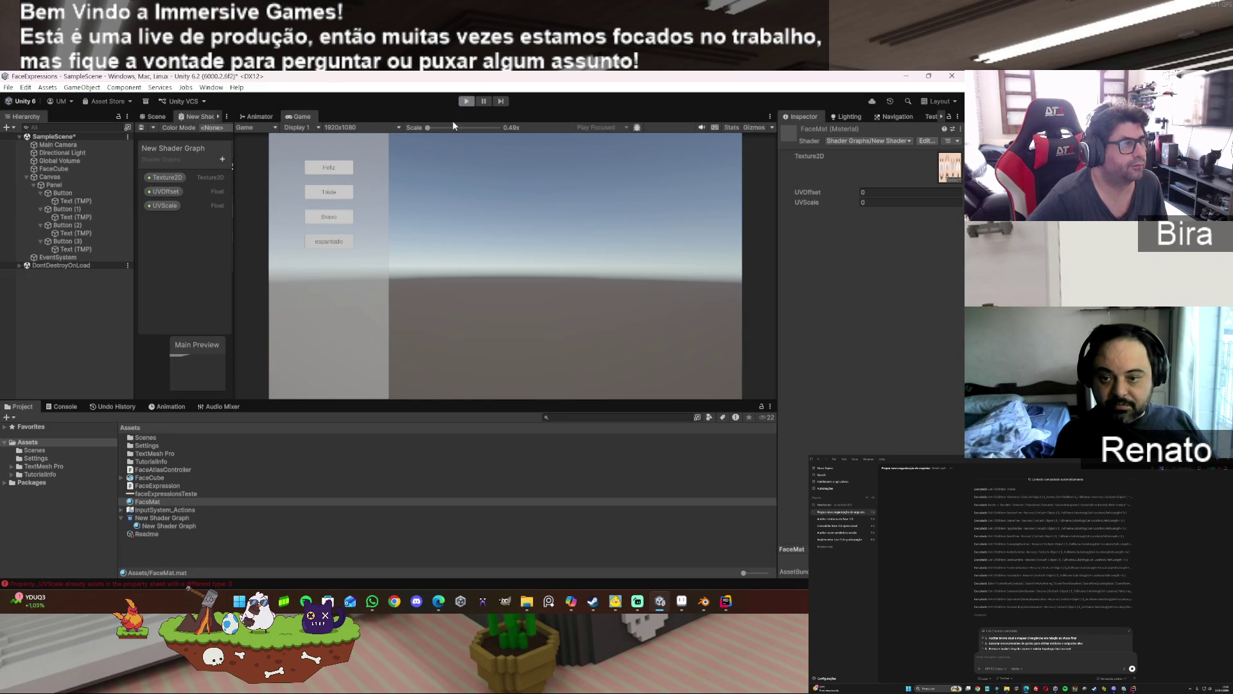
- Close the New Shader Graph editor tab, answering the unsaved-changes prompt
click(218, 116)
right_click(217, 119)
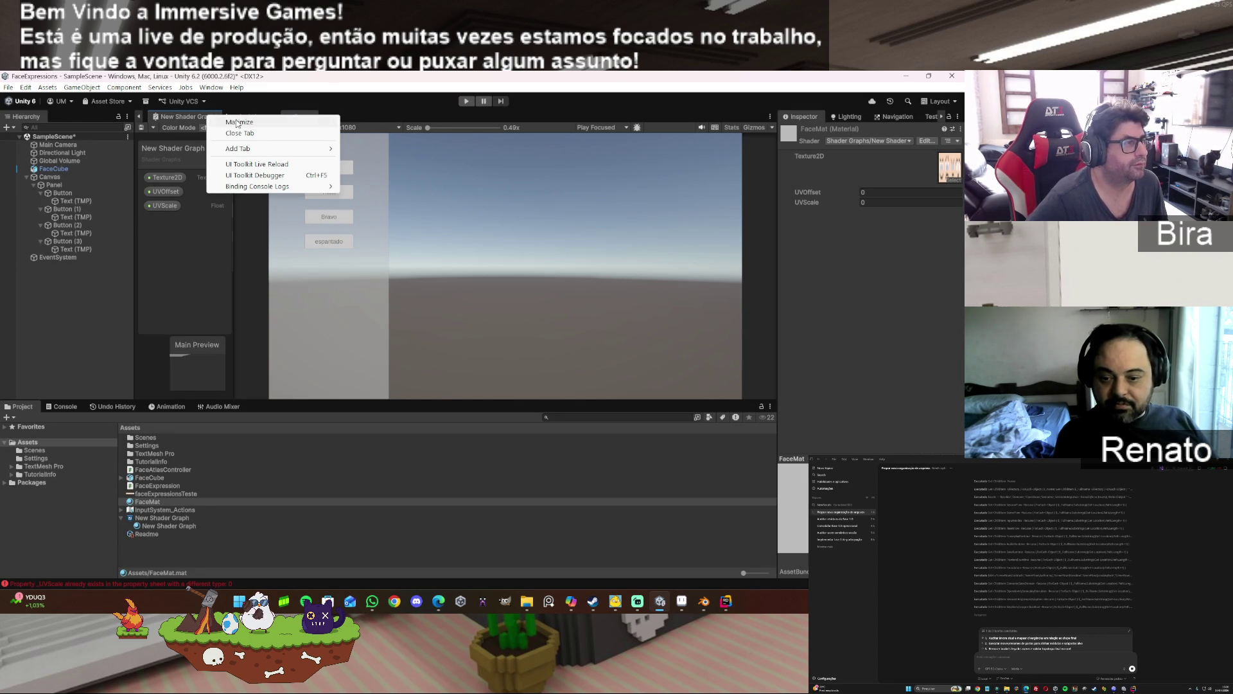
click(266, 135)
click(476, 361)
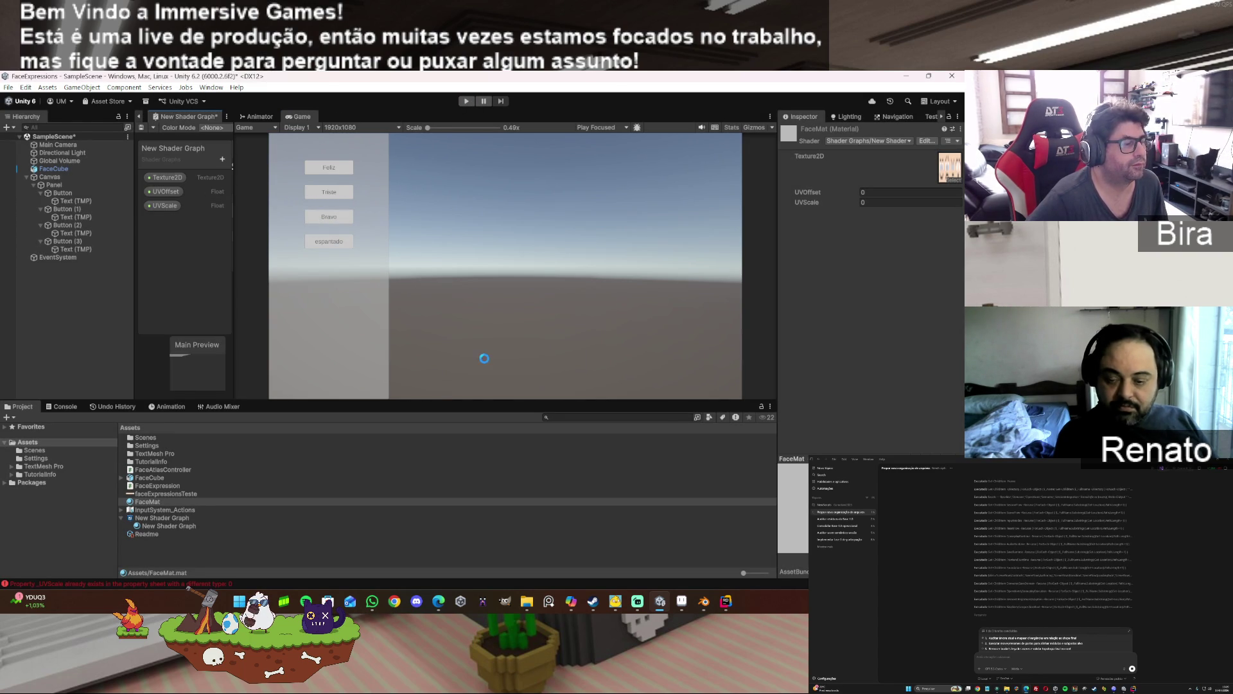
- Clear the Console's error messages and select the New Shader Graph asset in Project
click(65, 406)
click(10, 417)
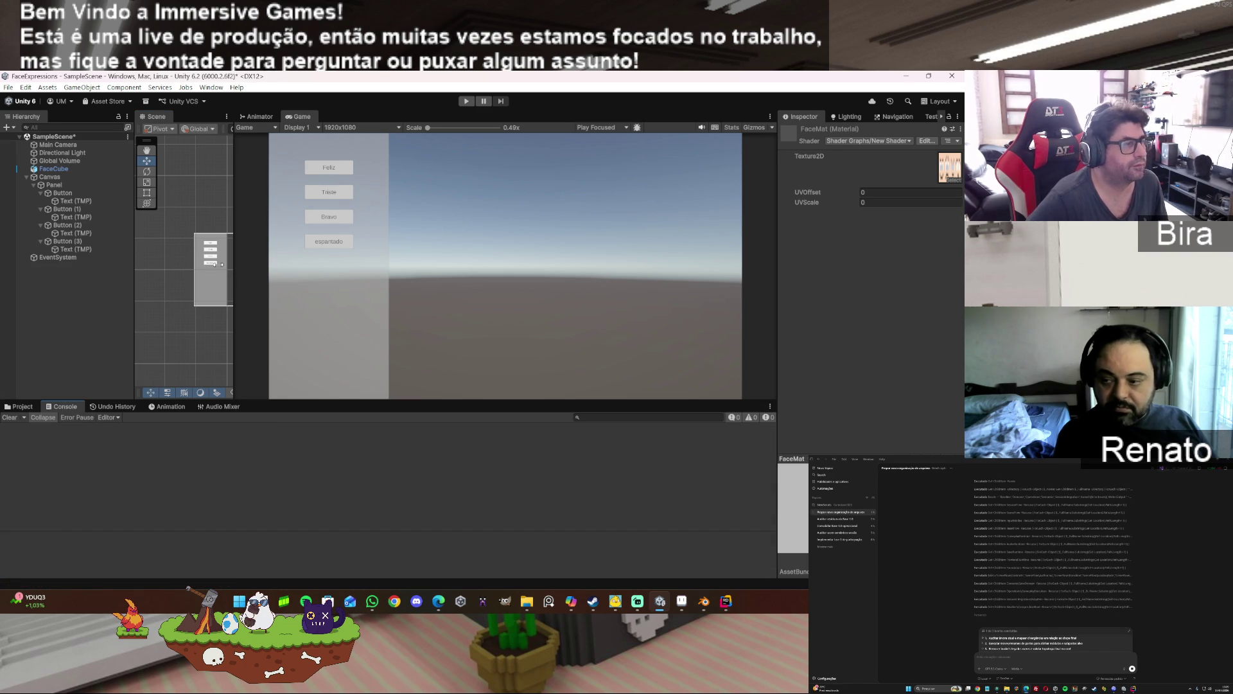
click(19, 406)
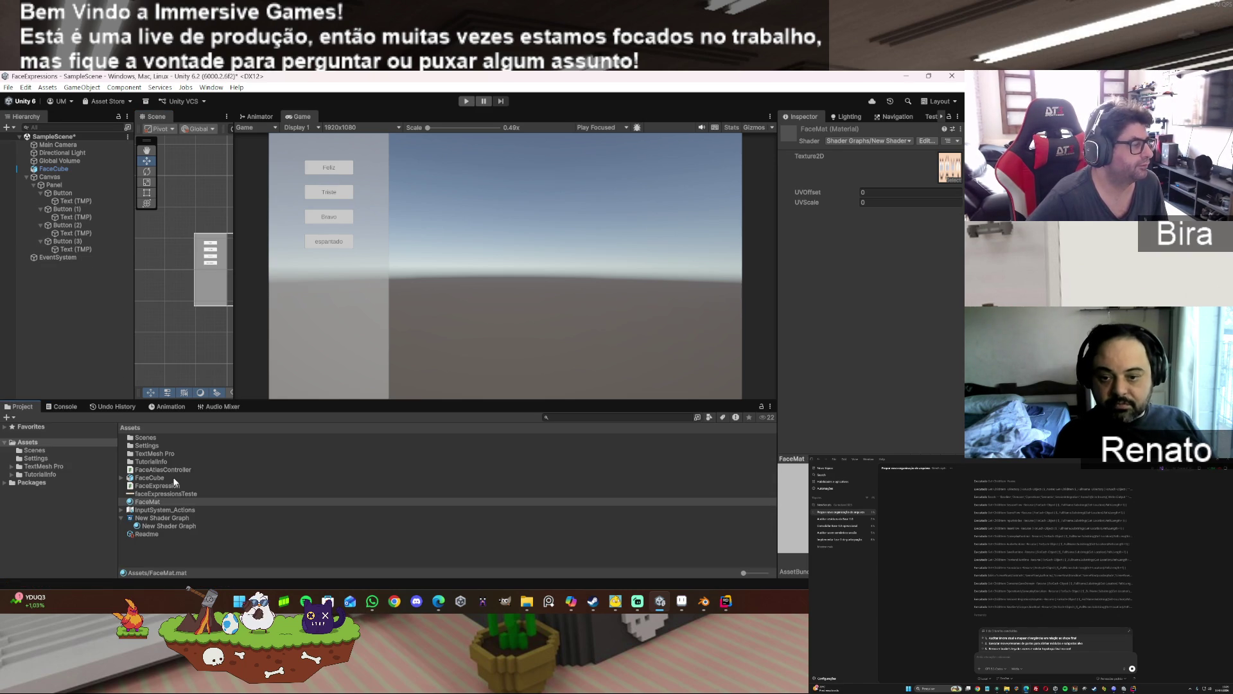
click(164, 517)
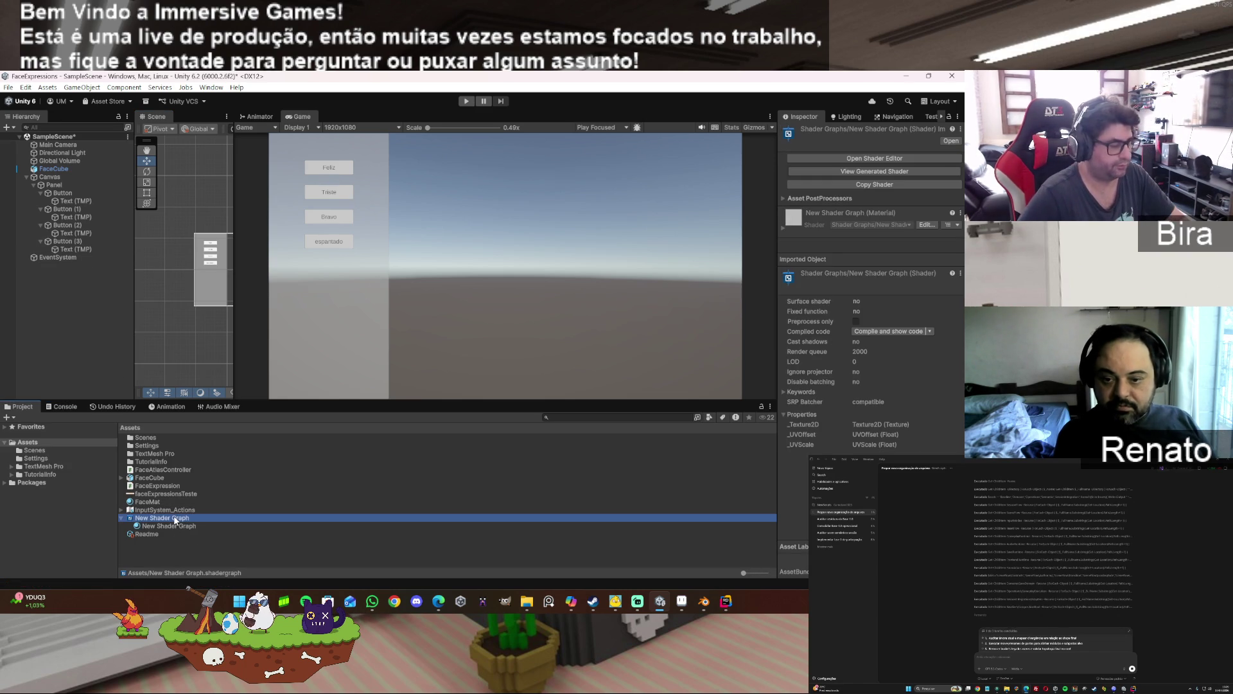
- Delete the New Shader Graph asset and the FaceMat material
key(Delete)
key(Return)
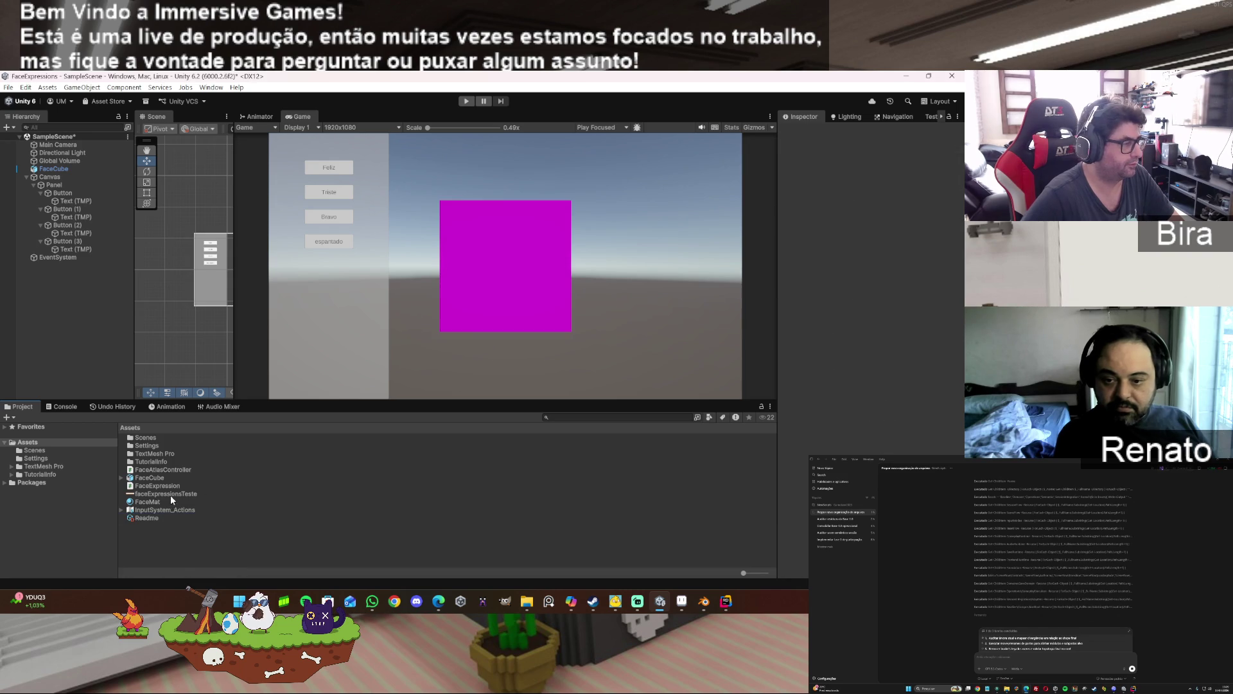
click(150, 502)
click(867, 142)
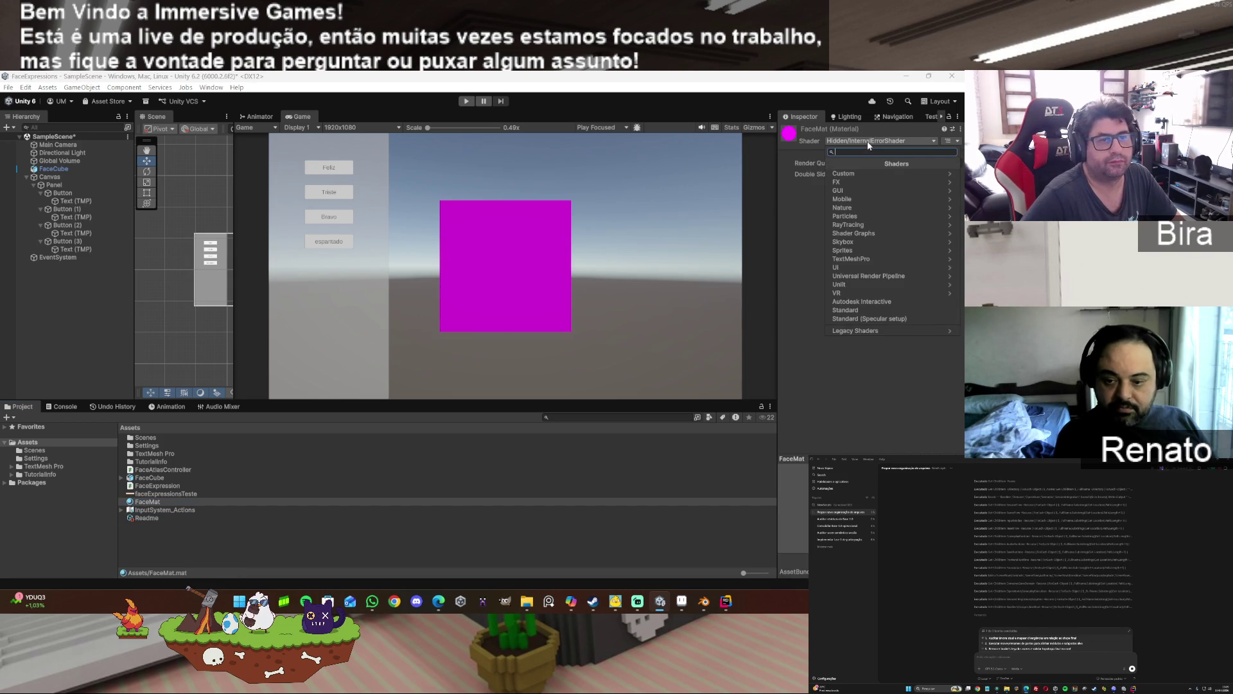
click(146, 501)
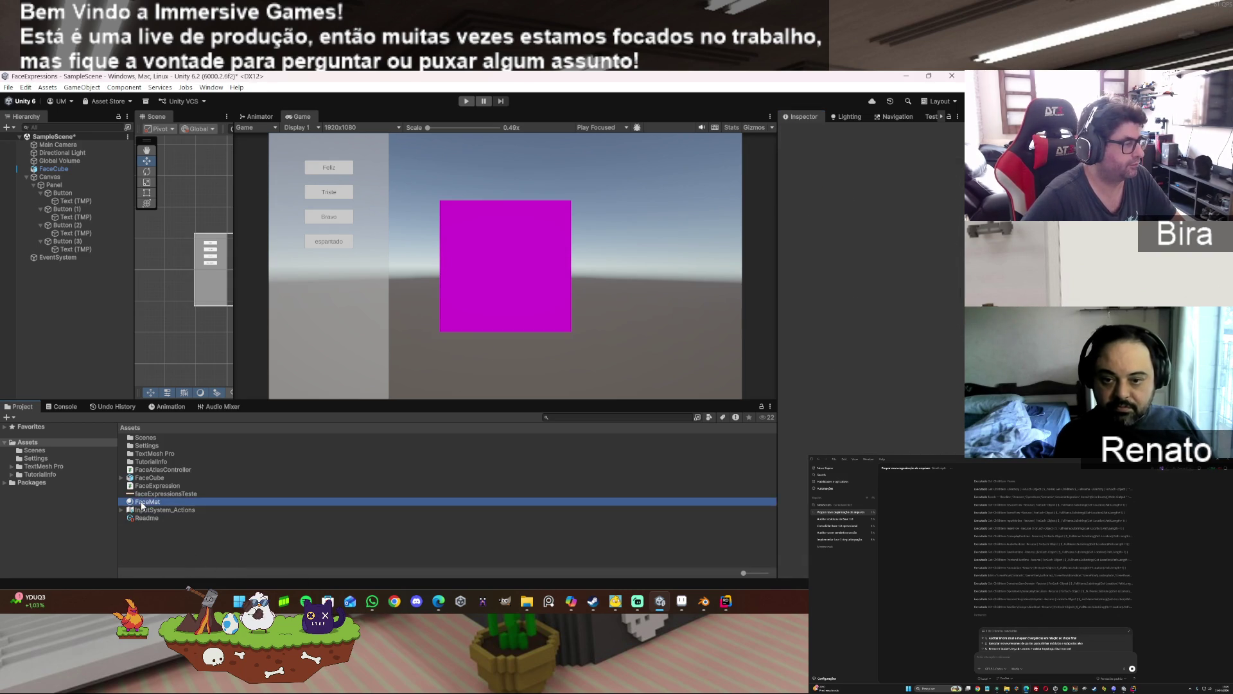
key(Delete)
click(499, 353)
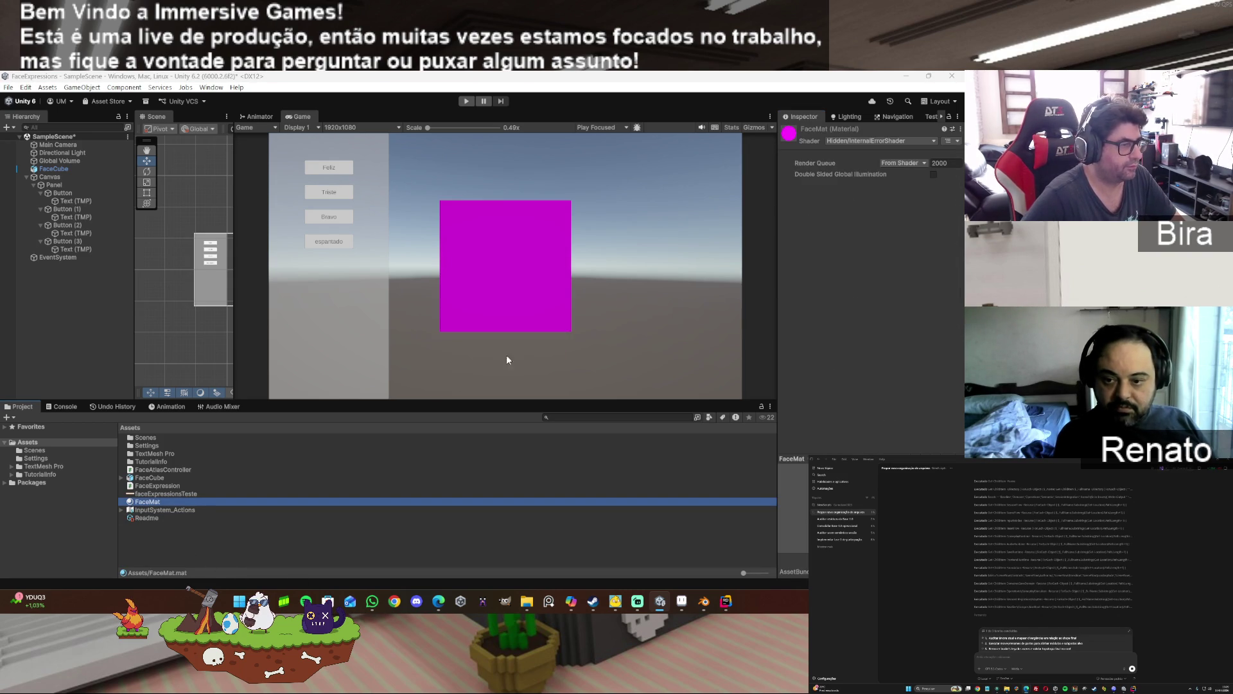
- Create a new material in Assets named Face
right_click(206, 542)
mouse_move(270, 281)
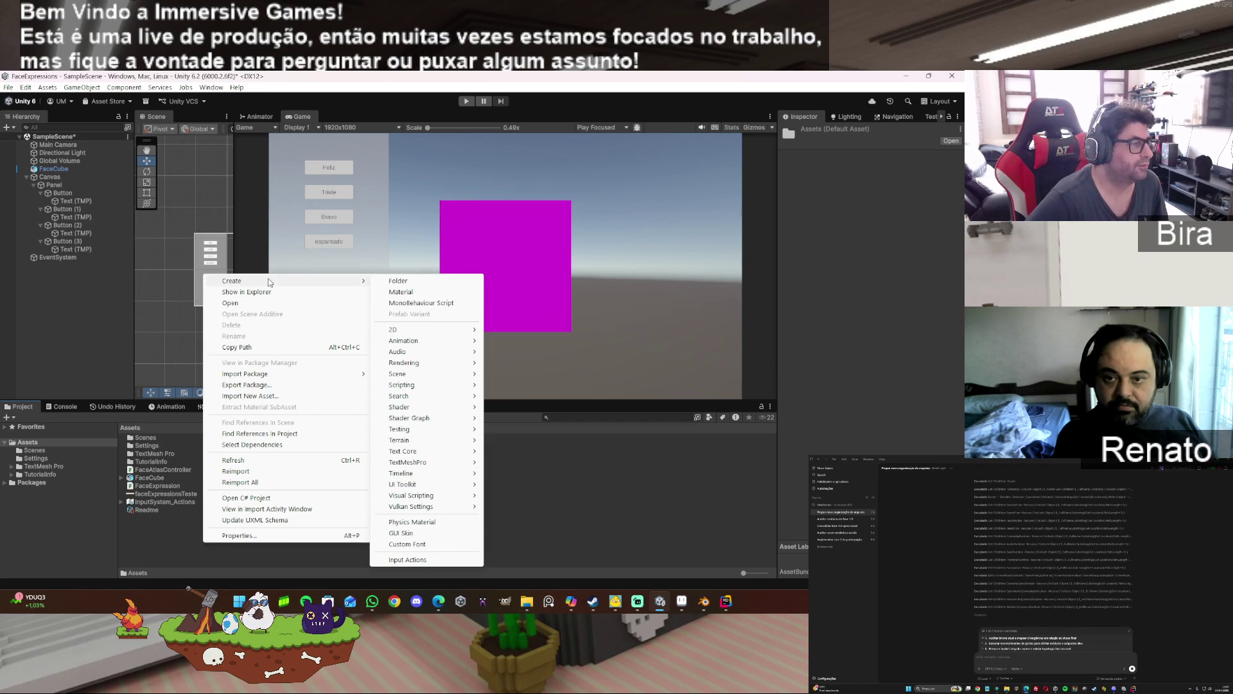
click(401, 292)
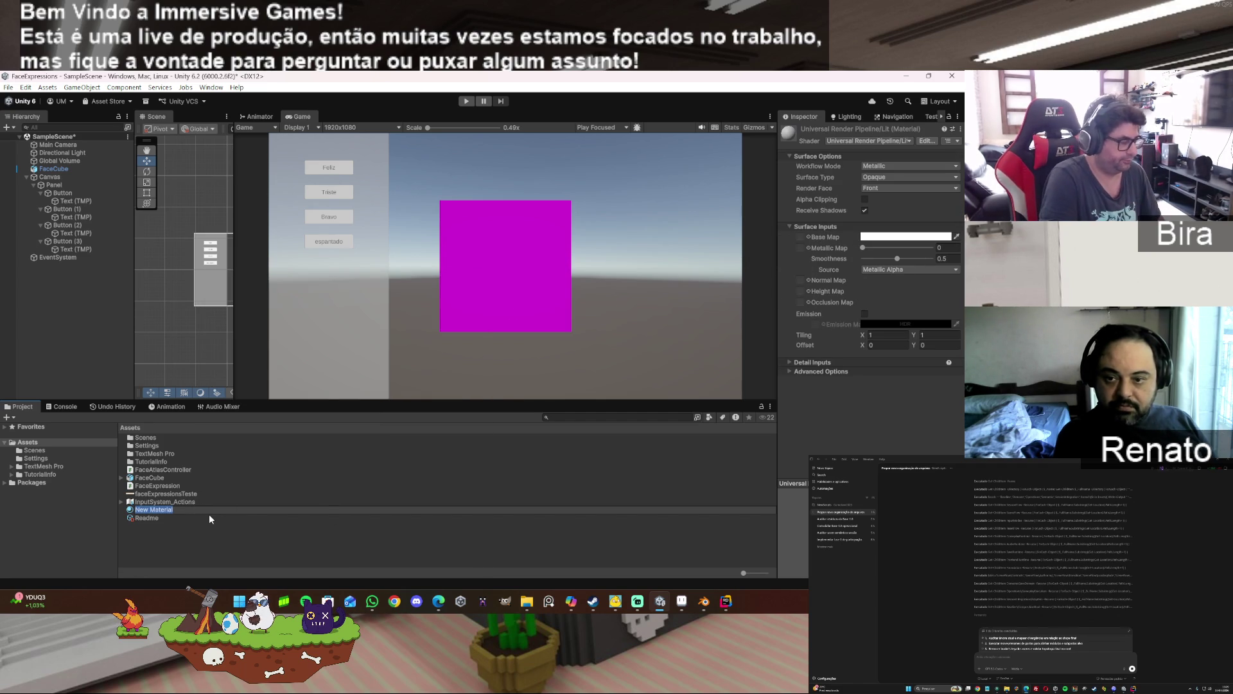
text(FAc)
key(BackSpace)
key(BackSpace)
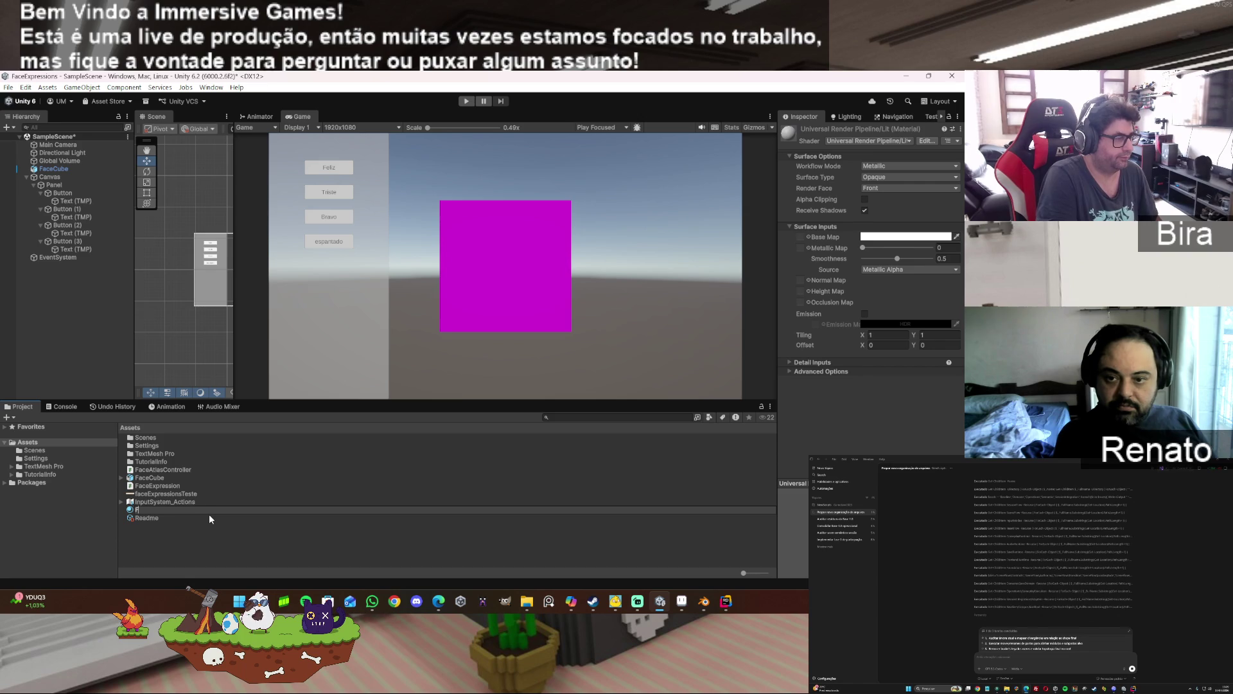
text(ace)
key(Return)
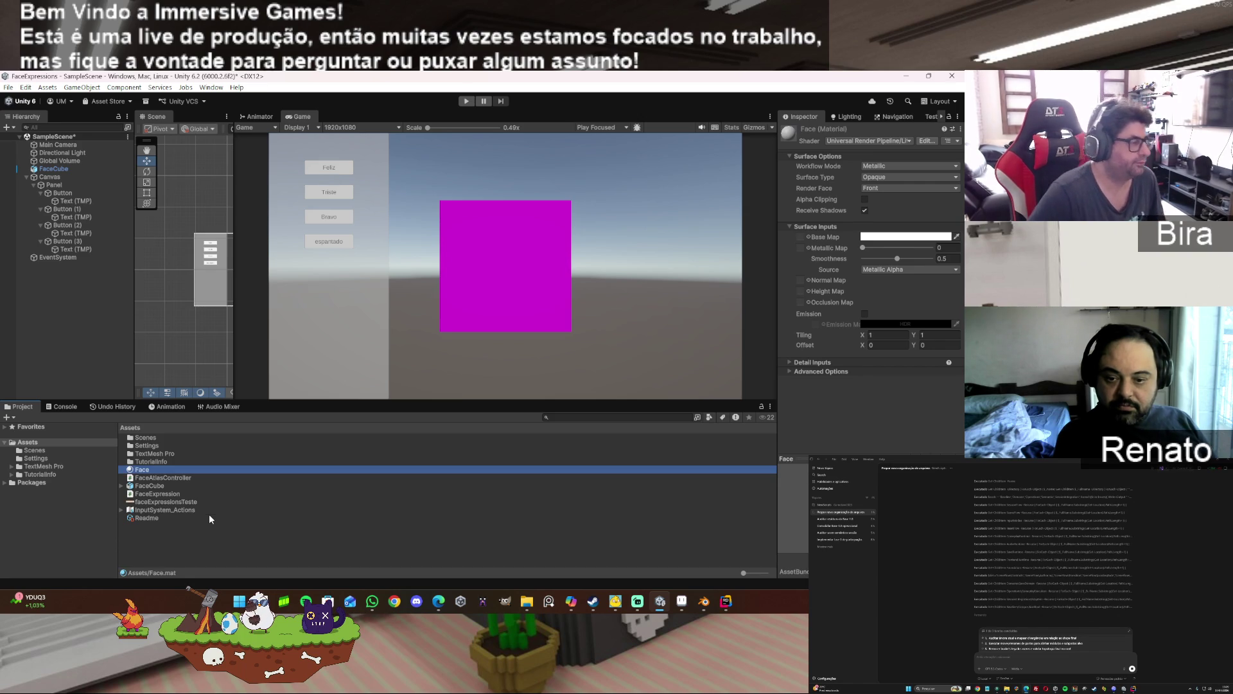
- Set faceExpressionsTeste as Face's Base Map, apply Face to FaceCube, and bring up FaceAtlasController in Rider
click(190, 503)
mouse_move(191, 503)
mouse_down()
mouse_move(796, 257)
mouse_move(801, 237)
mouse_up()
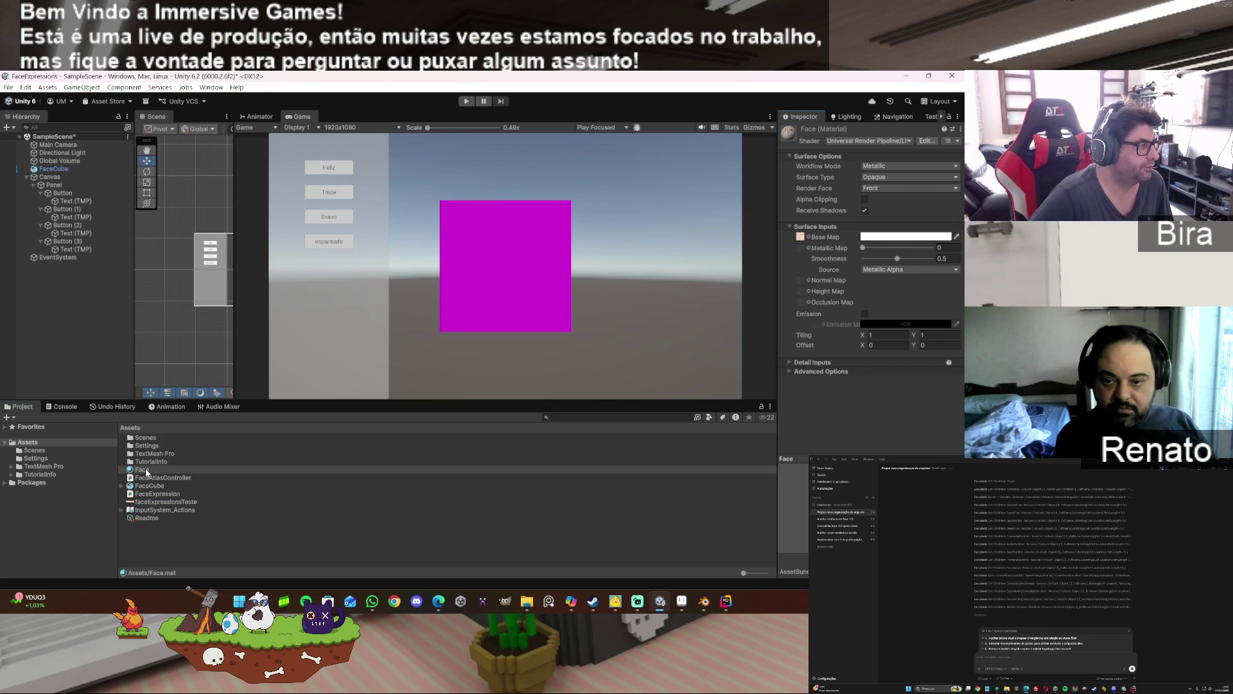
mouse_move(146, 472)
mouse_down()
mouse_move(71, 234)
mouse_move(68, 171)
mouse_up()
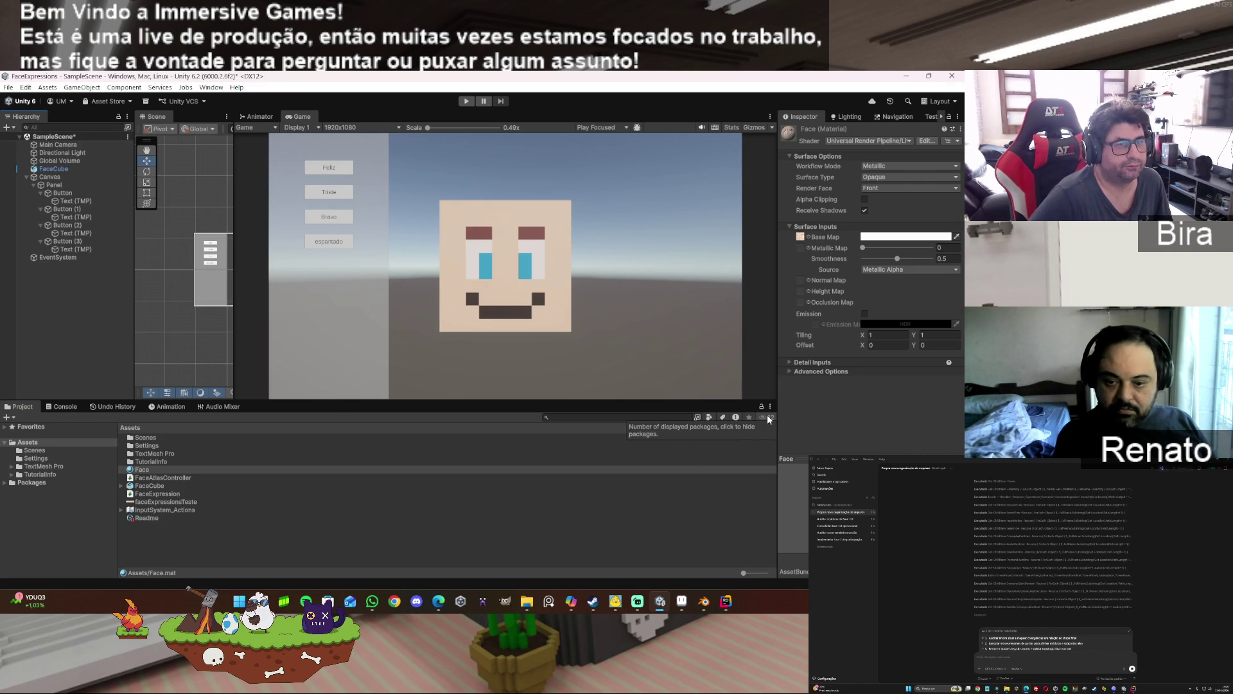
click(726, 602)
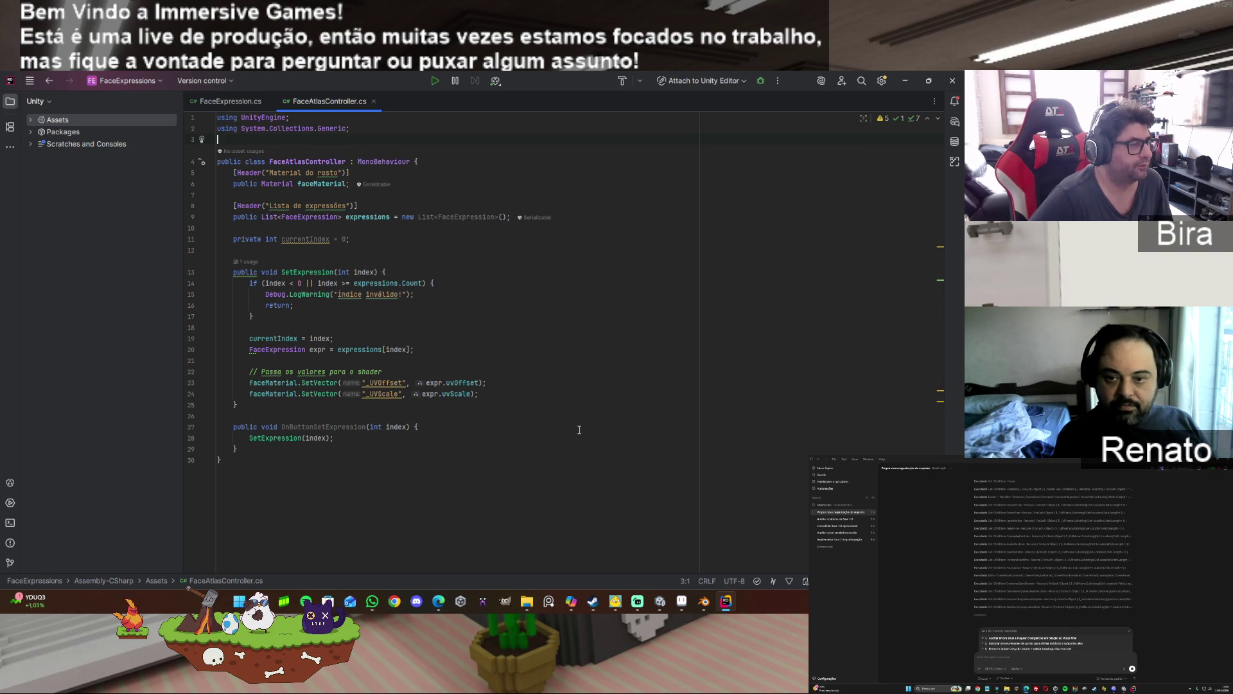
mouse_move(726, 605)
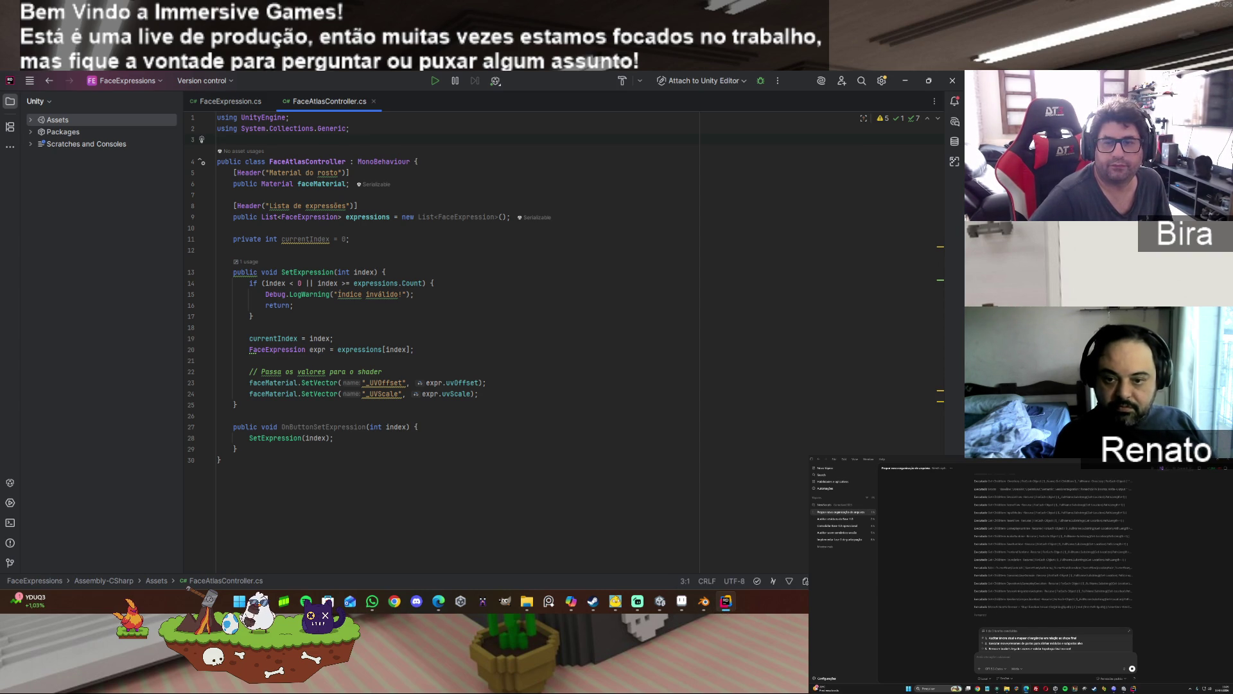
click(571, 601)
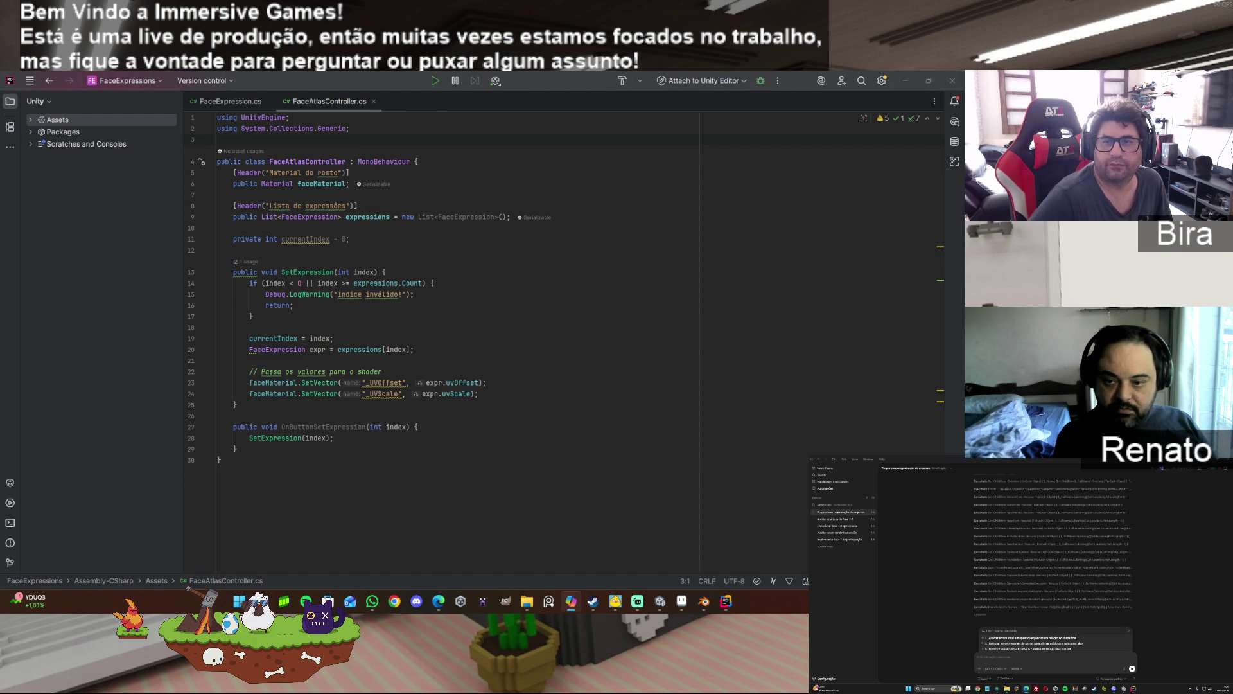